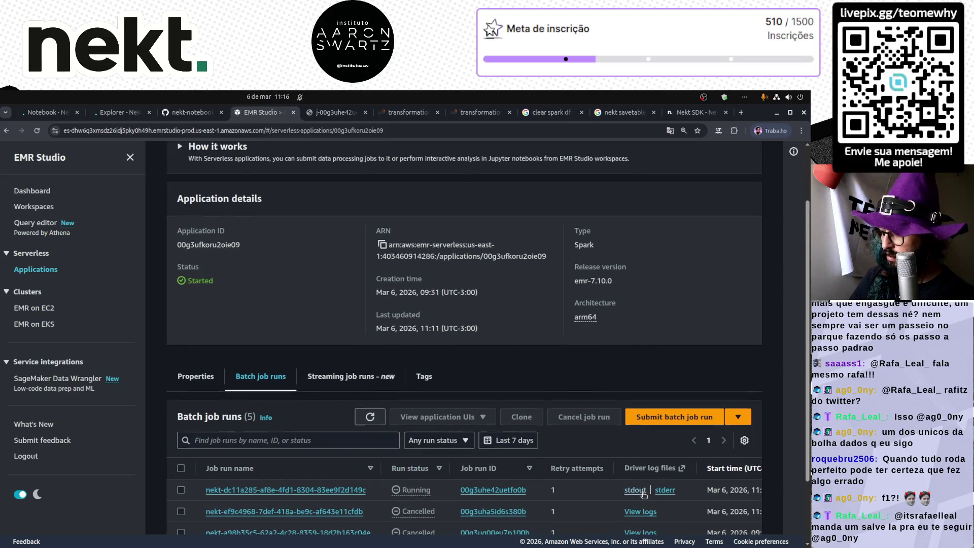
# - Open the Running batch job's driver stdout log twice, returning to the runs list each time
pyautogui.scroll(-3, 635, 493)
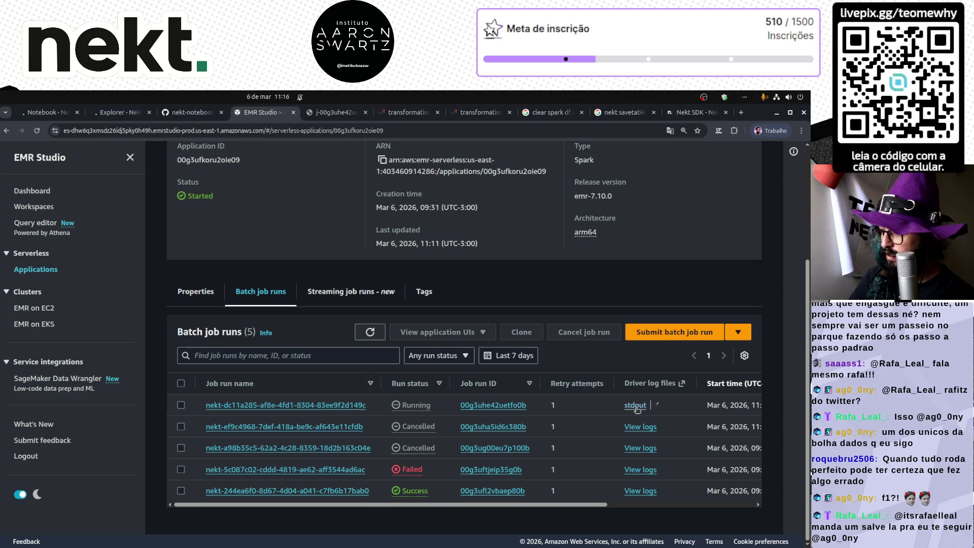
pyautogui.click(635, 406)
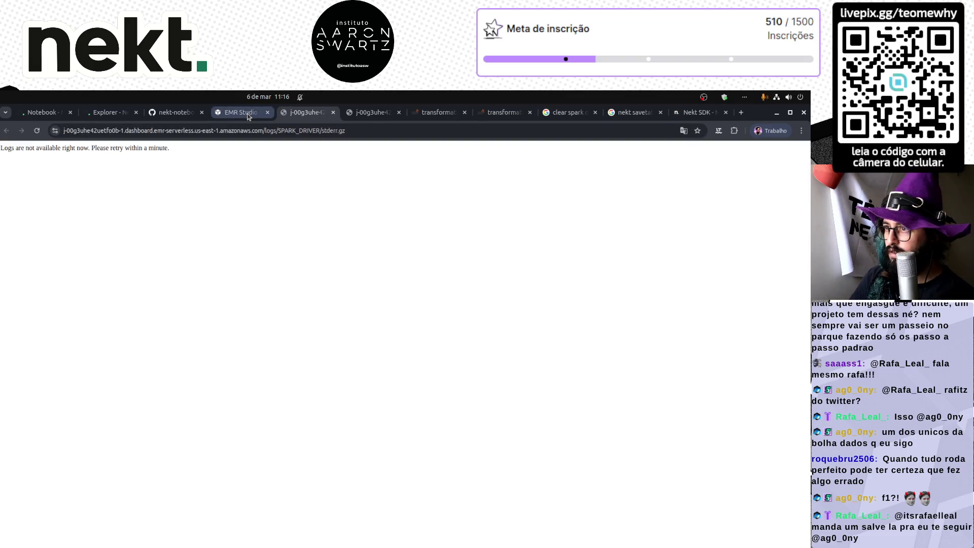
pyautogui.click(247, 112)
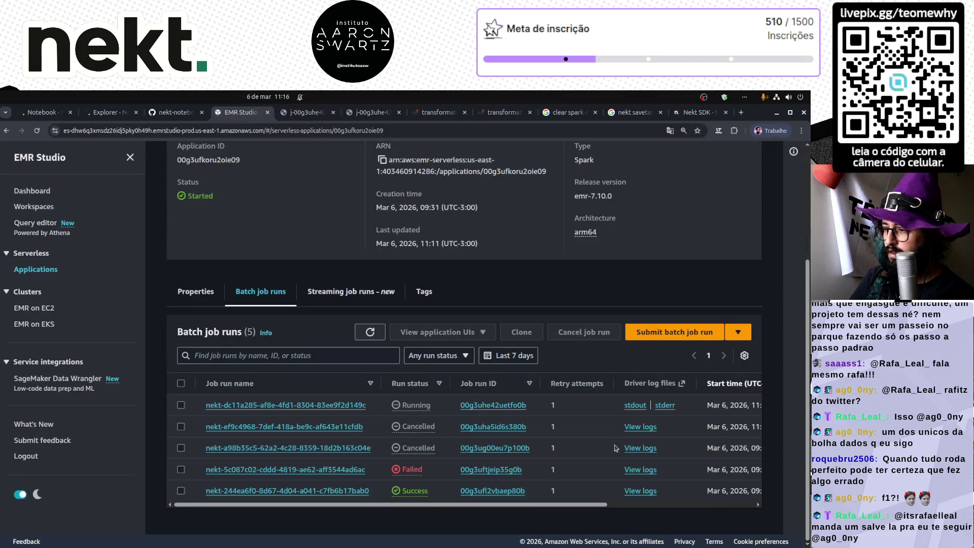
pyautogui.click(639, 409)
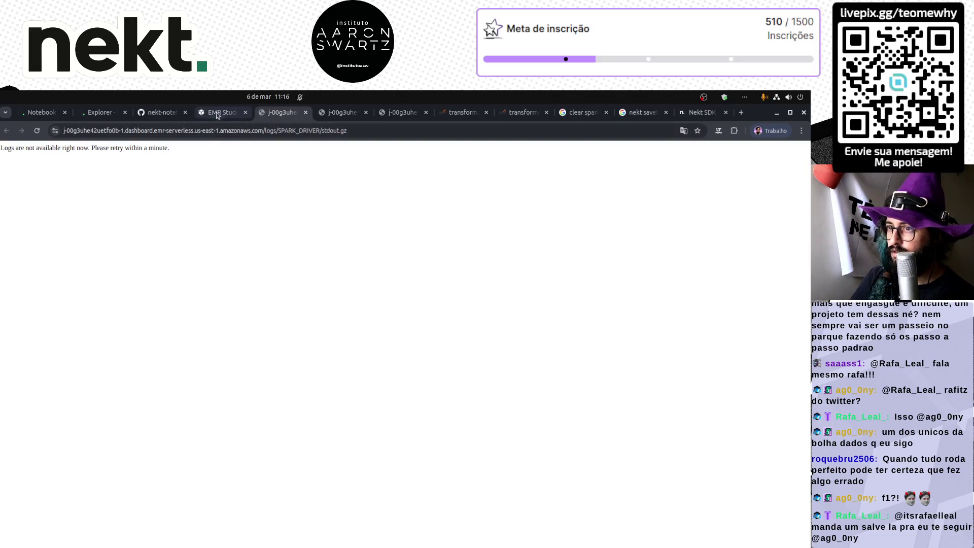
pyautogui.click(221, 113)
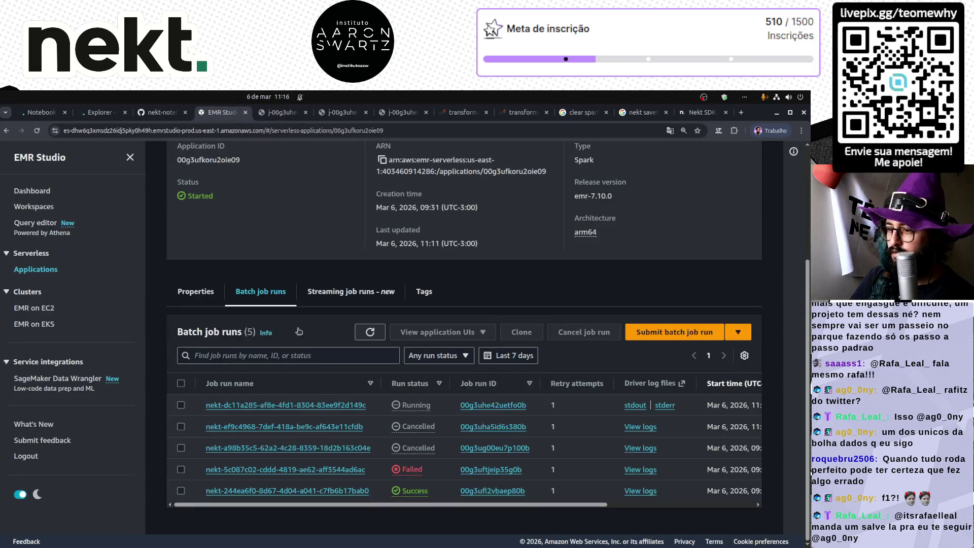
pyautogui.moveTo(412, 504); pyautogui.dragTo(588, 508)
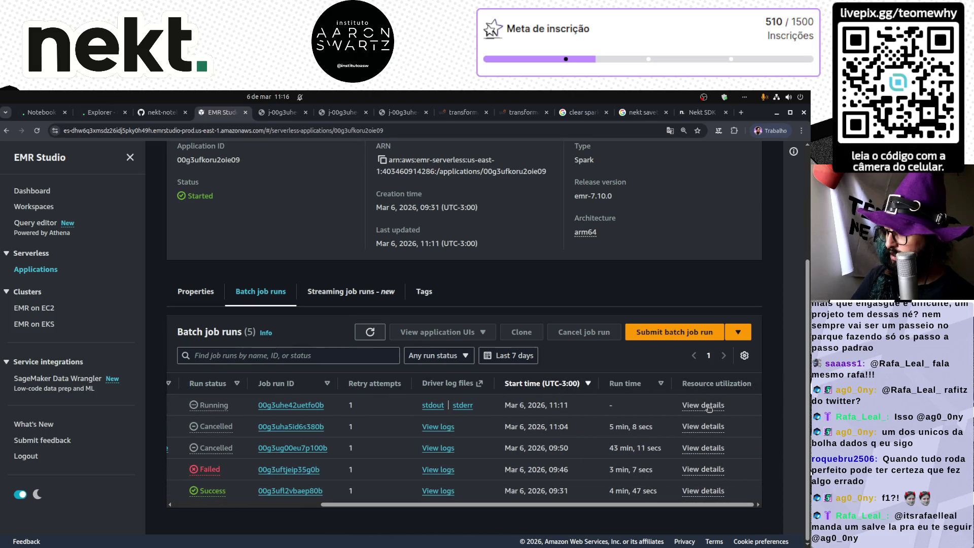
# - Show the running job's resource utilization and its Spark stages page with 70 completed stages
pyautogui.click(708, 408)
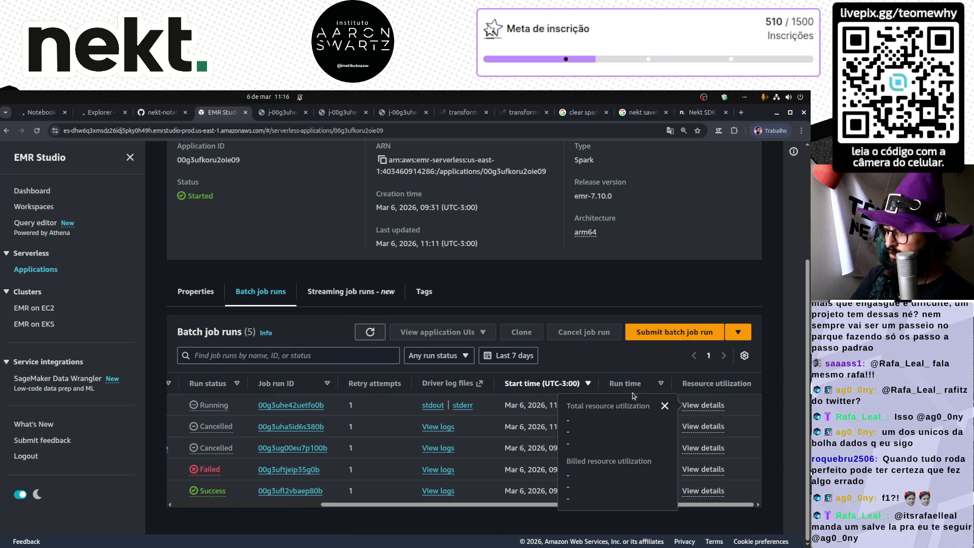
pyautogui.click(343, 113)
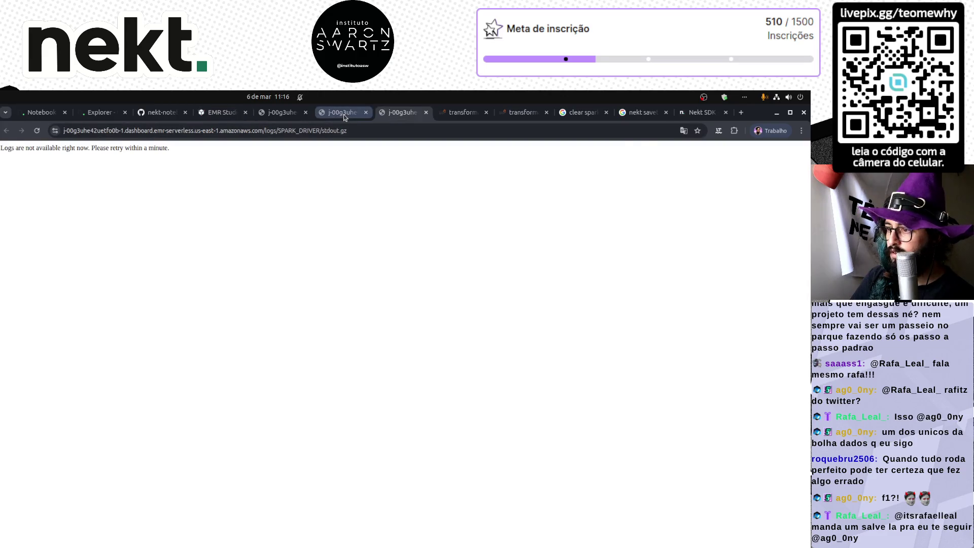
pyautogui.scroll(15, 155, 166)
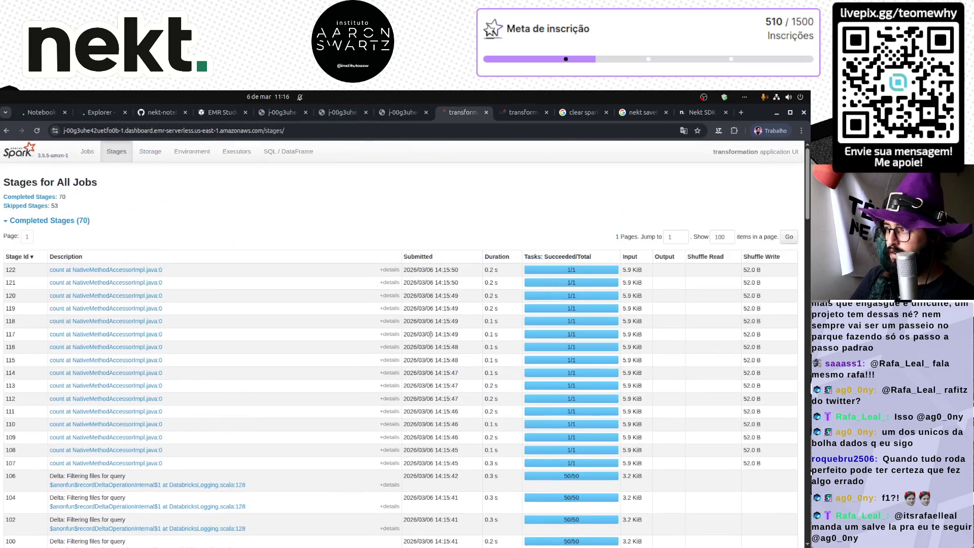
# - Check the Spark Jobs page with one active MERGE job, then return to the notebook's run history
pyautogui.click(93, 154)
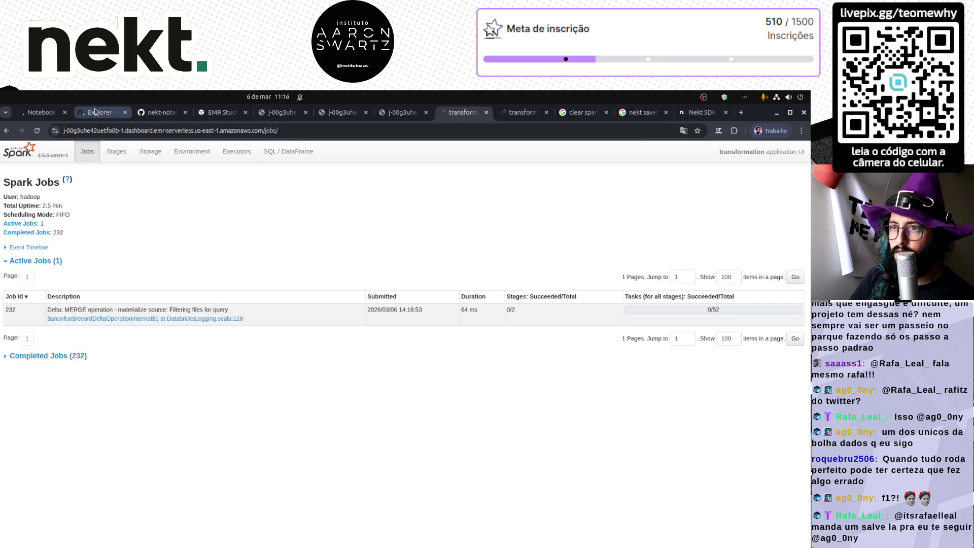
pyautogui.click(40, 112)
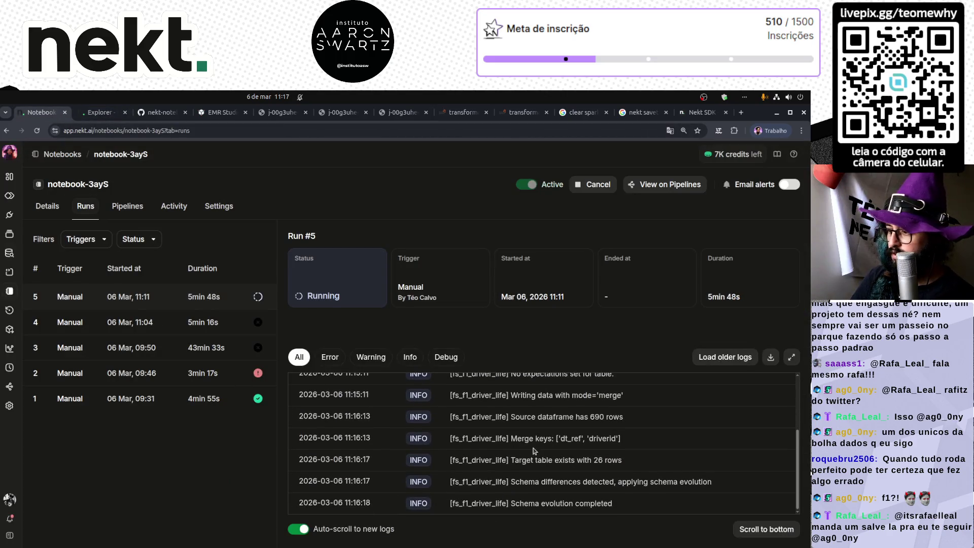
# - Scan Run #5's logs to schema evolution completed, then re-run the Explorer query, returning 26 rows
pyautogui.scroll(2, 538, 451)
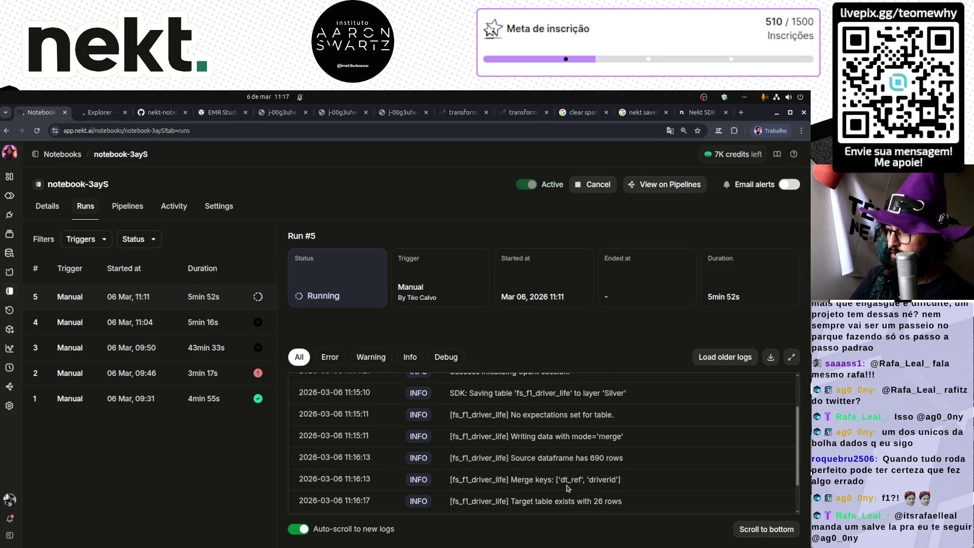
pyautogui.scroll(-2, 581, 486)
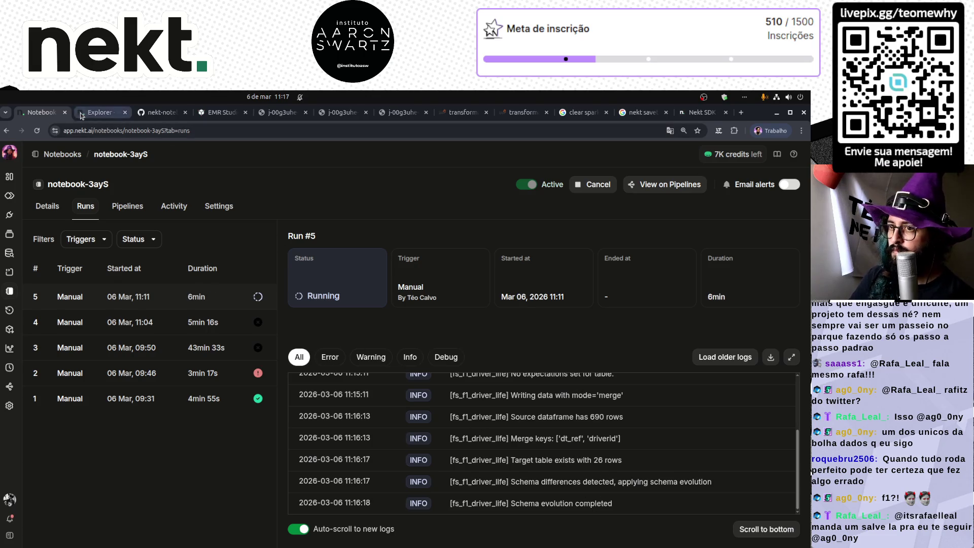
pyautogui.click(97, 113)
pyautogui.click(219, 305)
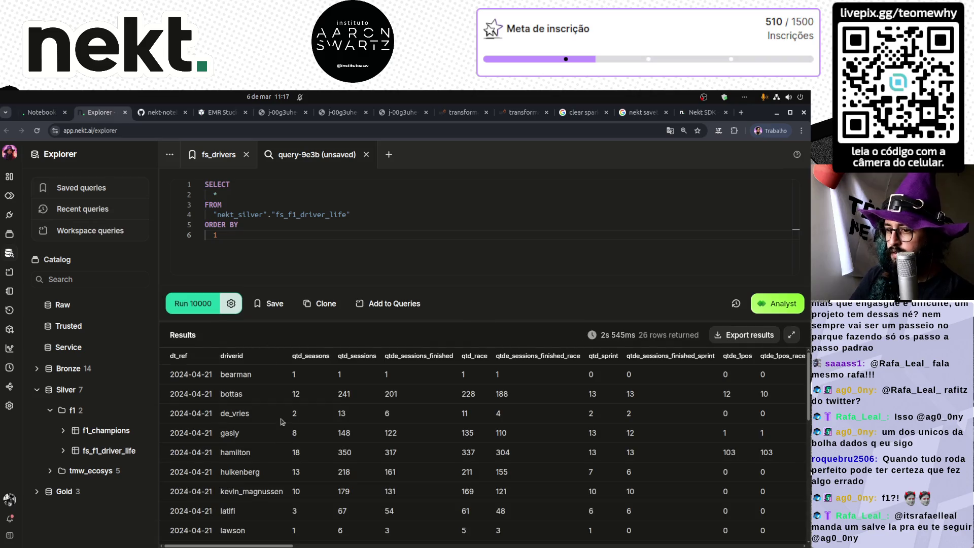
# - Enlarge the results pane and re-run the query with a 10000 limit: still 26 rows, all 2024-04-21
pyautogui.scroll(-5, 241, 467)
pyautogui.scroll(5, 240, 467)
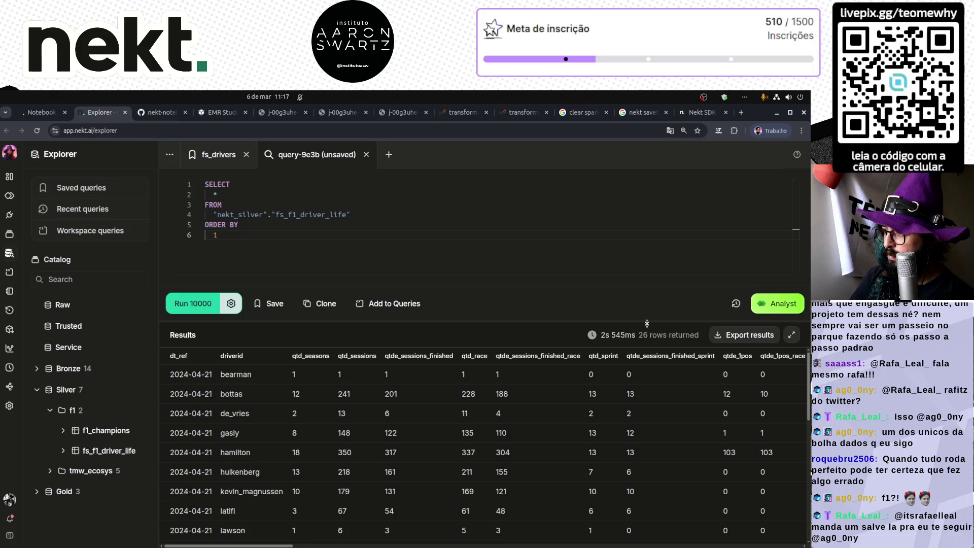
pyautogui.moveTo(647, 321); pyautogui.dragTo(648, 283)
pyautogui.click(184, 266)
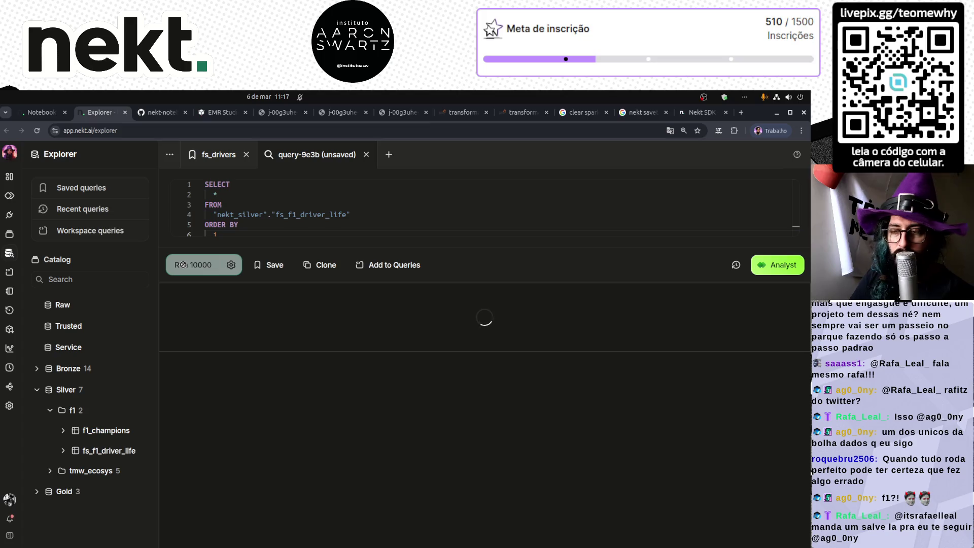
pyautogui.scroll(-10, 285, 455)
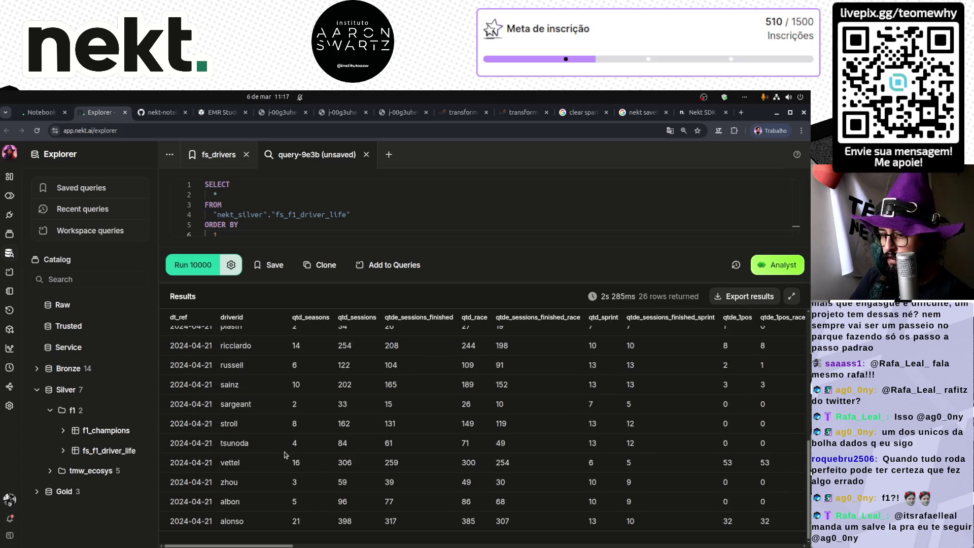
pyautogui.hotkey('ctrl', 'Tab')
pyautogui.hotkey('ctrl', 'Tab')
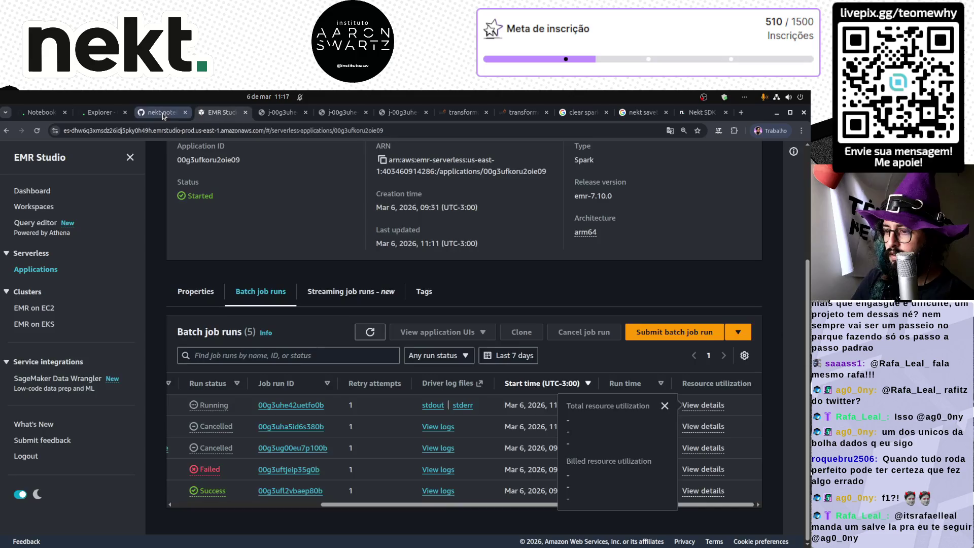
# - Dismiss the resource utilization summary and open the Running job's details page
pyautogui.click(377, 427)
pyautogui.moveTo(382, 505); pyautogui.dragTo(234, 505)
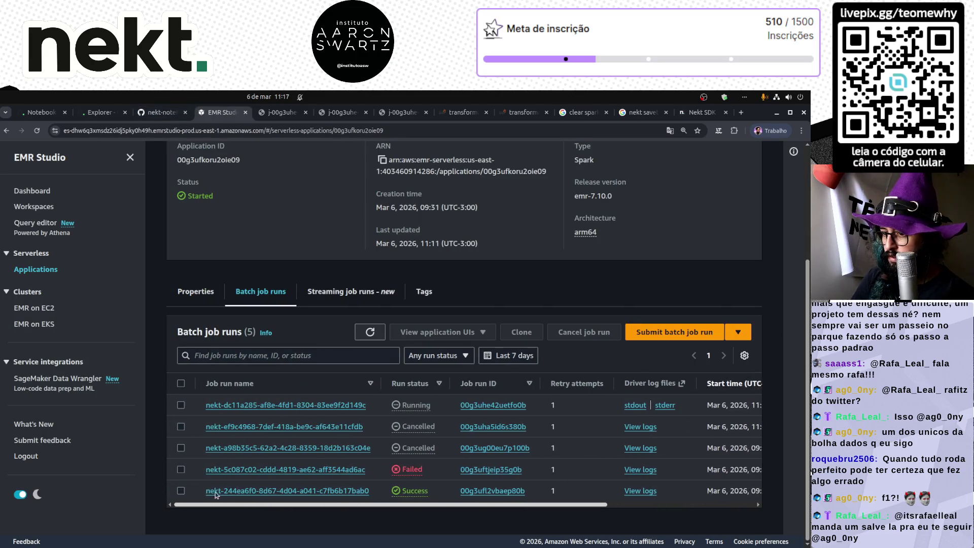
pyautogui.click(283, 406)
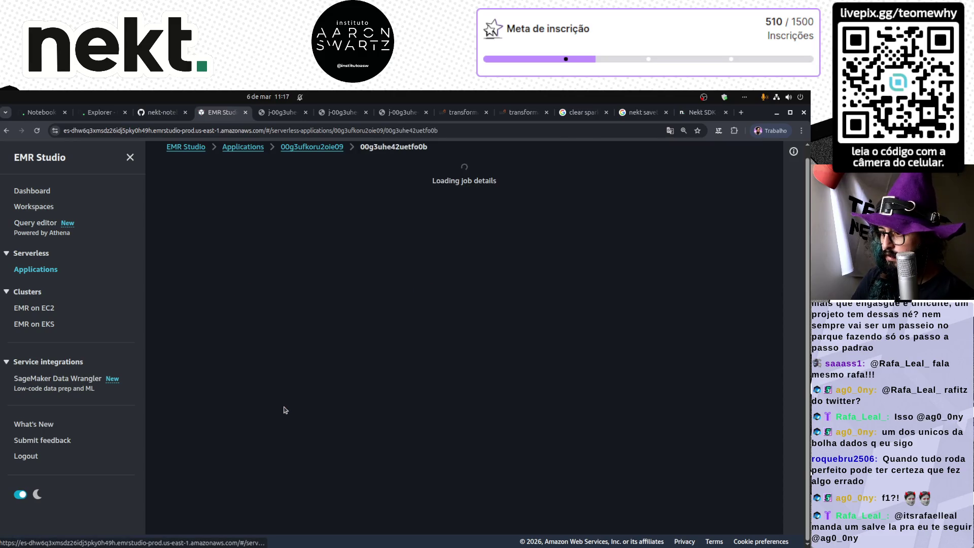
pyautogui.scroll(-6, 344, 408)
pyautogui.scroll(-8, 344, 408)
pyautogui.scroll(13, 397, 317)
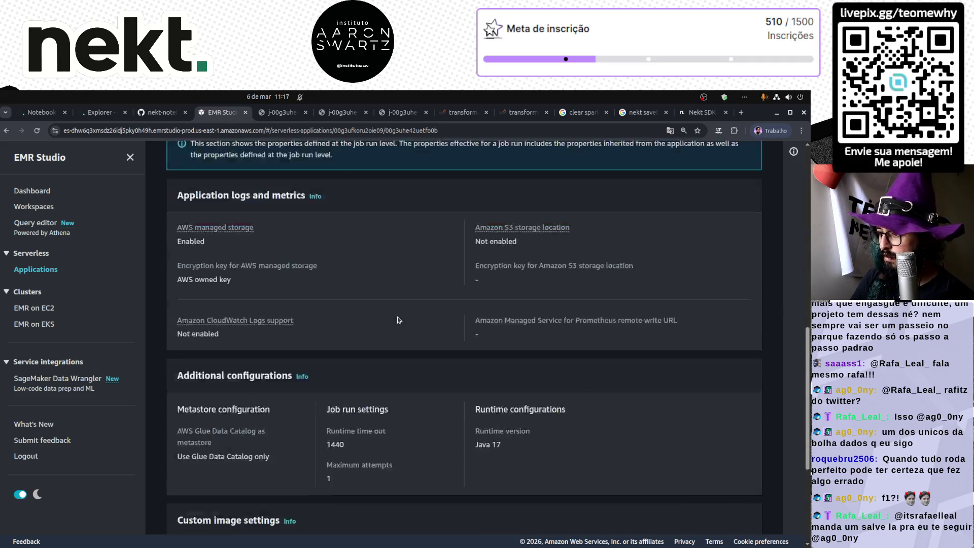
pyautogui.scroll(2, 406, 317)
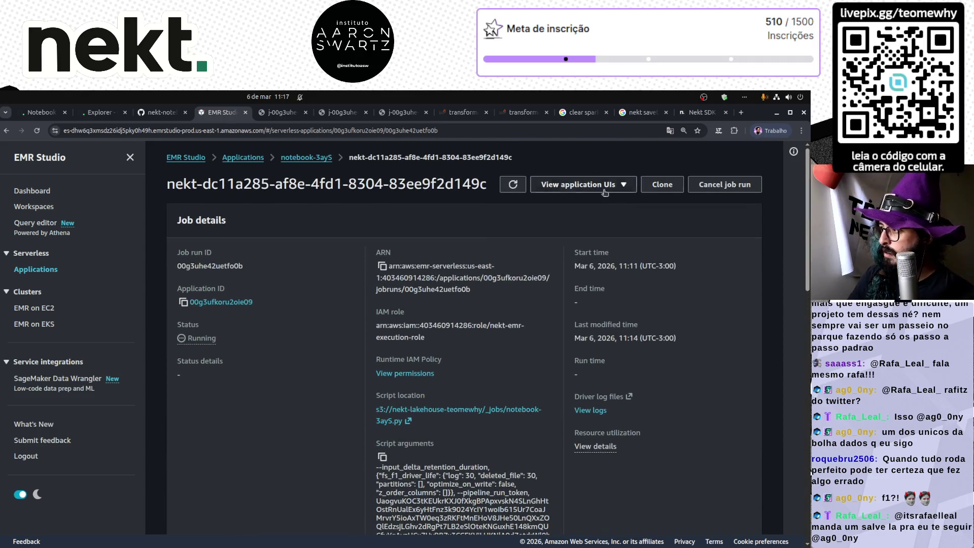
# - Return via notebook-3ayS, reopen the running job, and review its Spark properties and Configurations
pyautogui.click(306, 158)
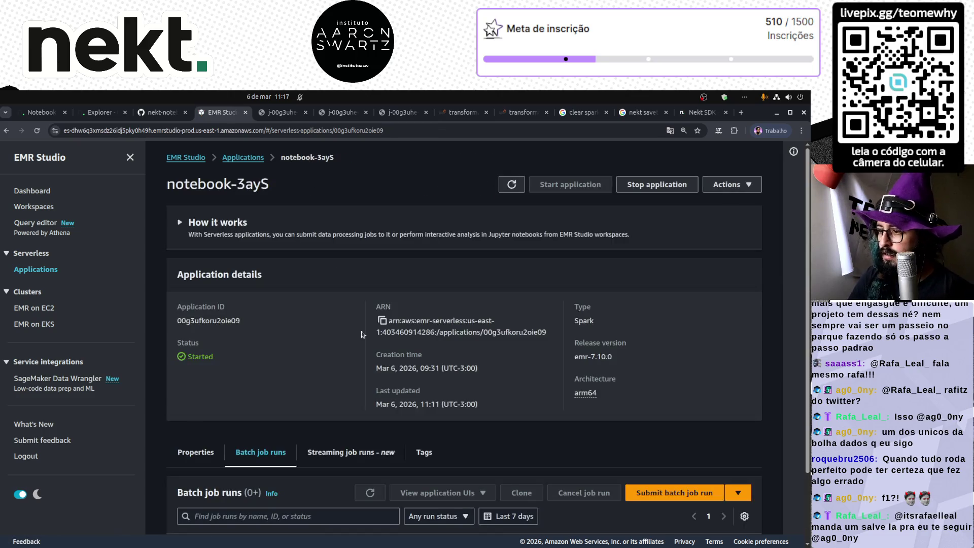
pyautogui.scroll(-2, 401, 392)
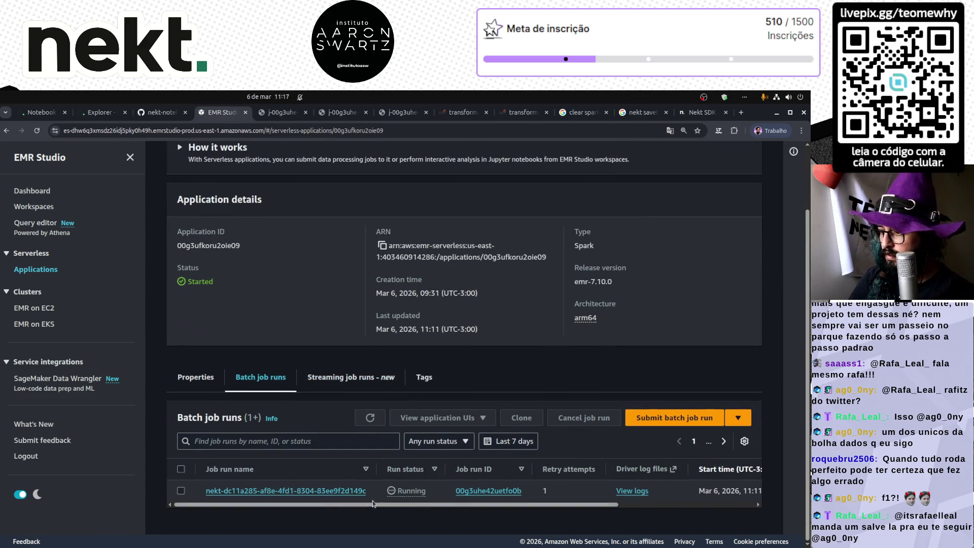
pyautogui.scroll(-3, 335, 451)
pyautogui.click(326, 404)
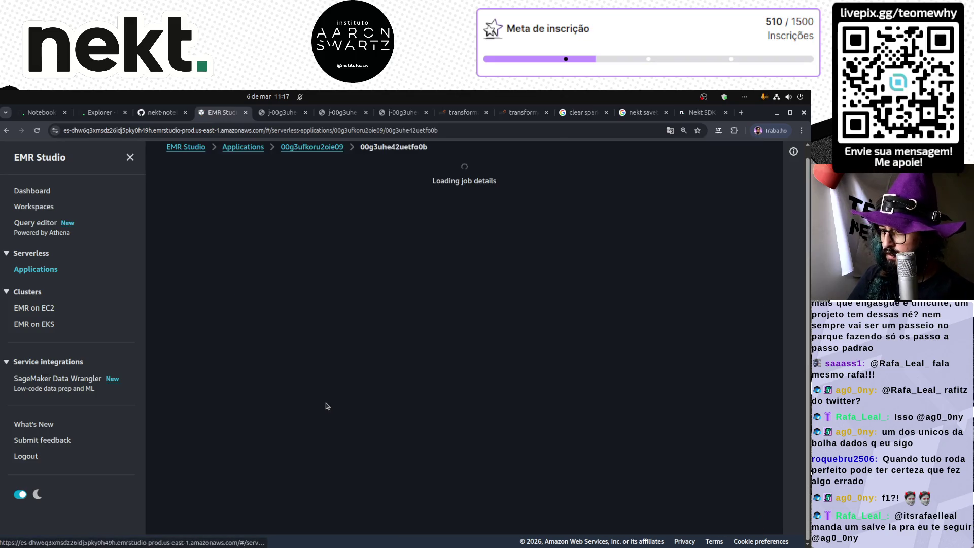
pyautogui.scroll(-5, 329, 392)
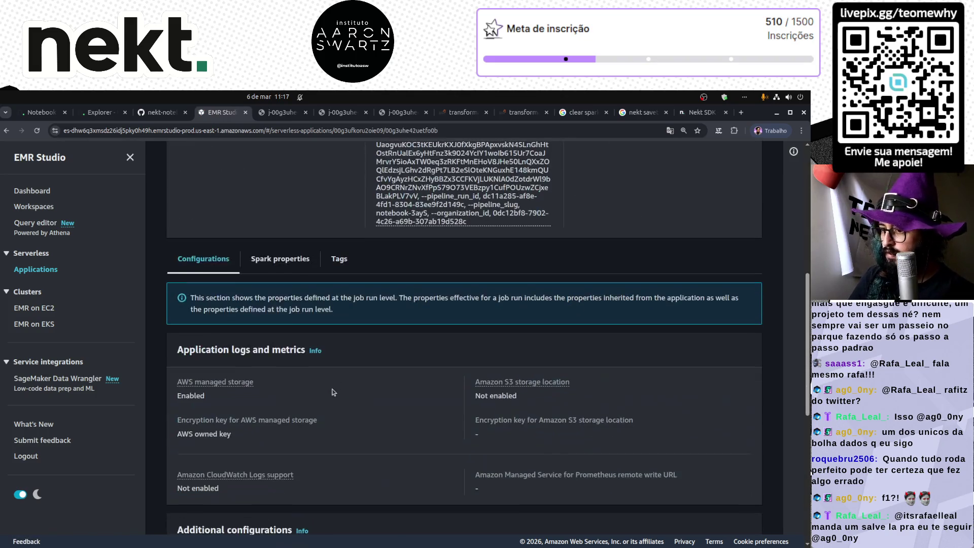
pyautogui.click(297, 260)
pyautogui.scroll(-5, 391, 432)
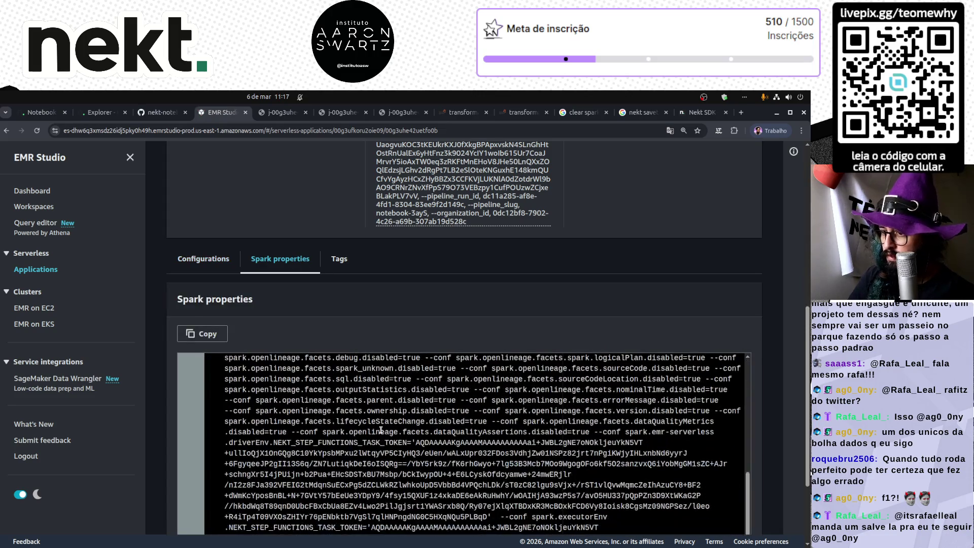
pyautogui.click(203, 259)
pyautogui.scroll(-7, 301, 375)
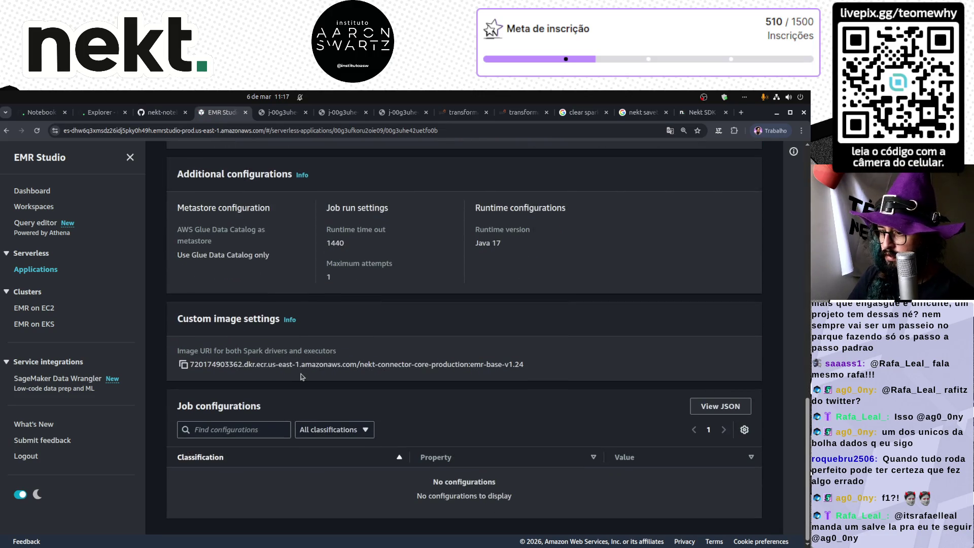
pyautogui.scroll(10, 301, 377)
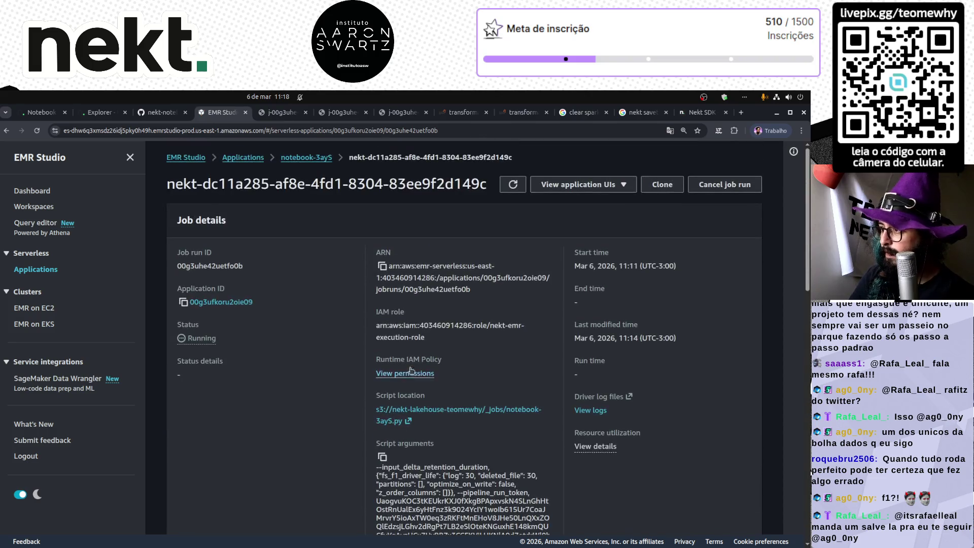
pyautogui.click(333, 112)
# - Close the leftover job log and stale Spark transformation tabs
pyautogui.middleClick(333, 112)
pyautogui.middleClick(333, 112)
pyautogui.middleClick(333, 112)
pyautogui.middleClick(284, 112)
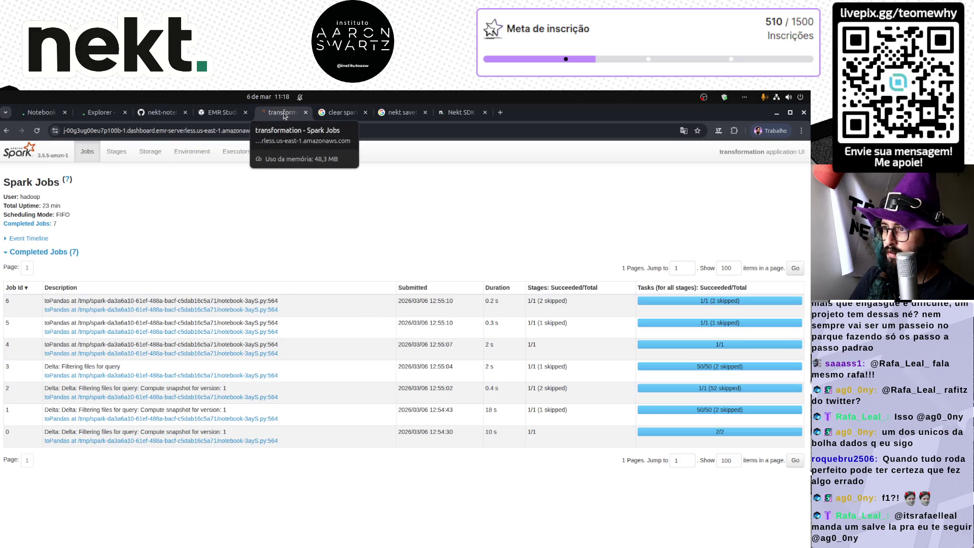
pyautogui.click(210, 154)
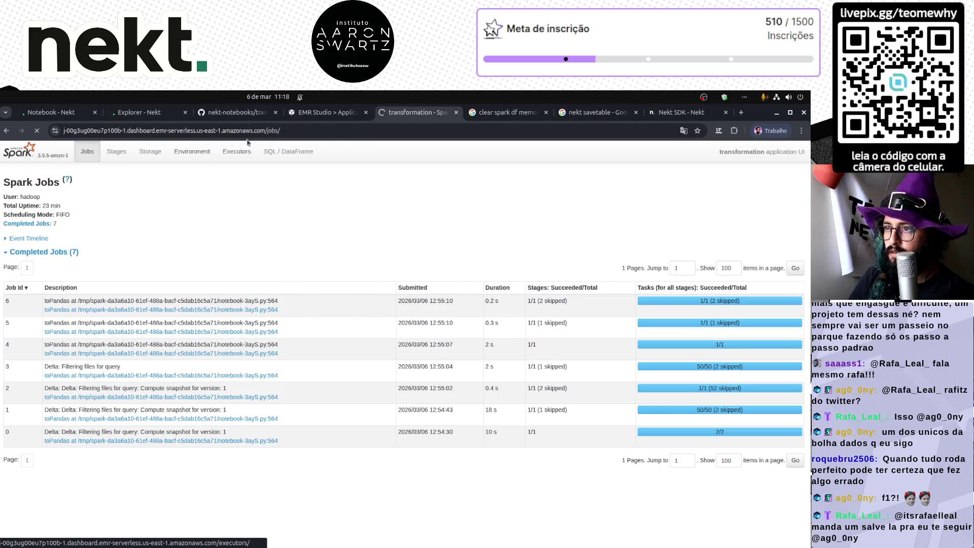
pyautogui.middleClick(391, 112)
# - Launch the running job's Spark UI from its application UIs, then return to the Run #5 logs
pyautogui.click(313, 113)
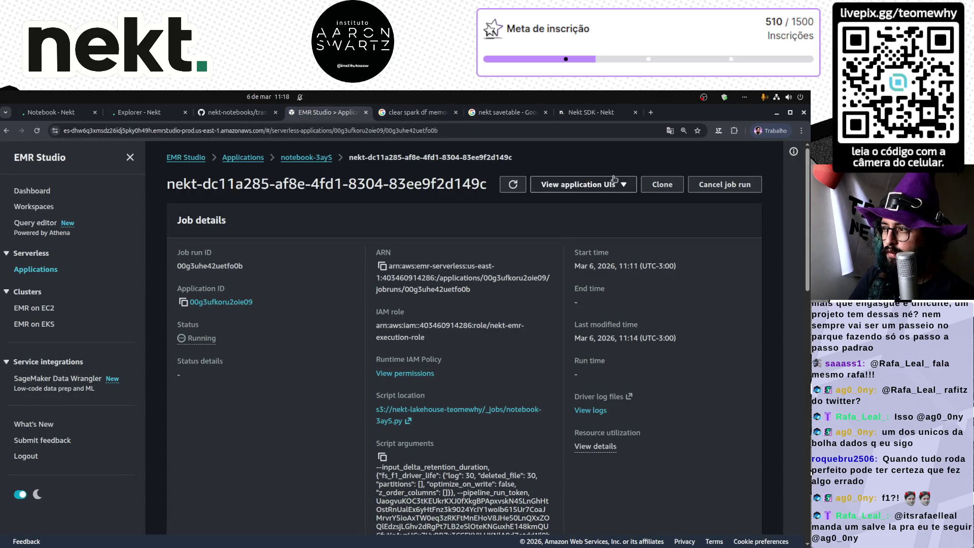
pyautogui.click(584, 184)
pyautogui.click(590, 199)
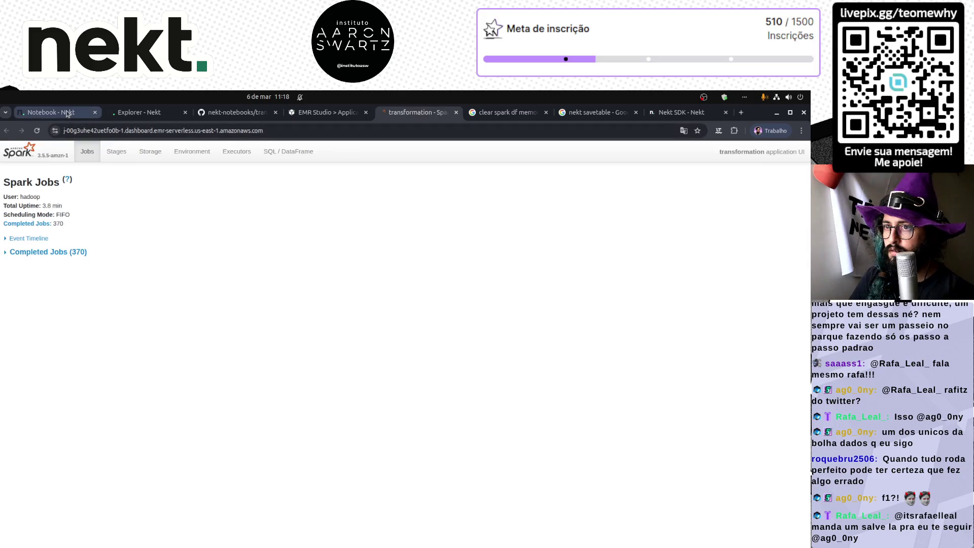
pyautogui.click(63, 113)
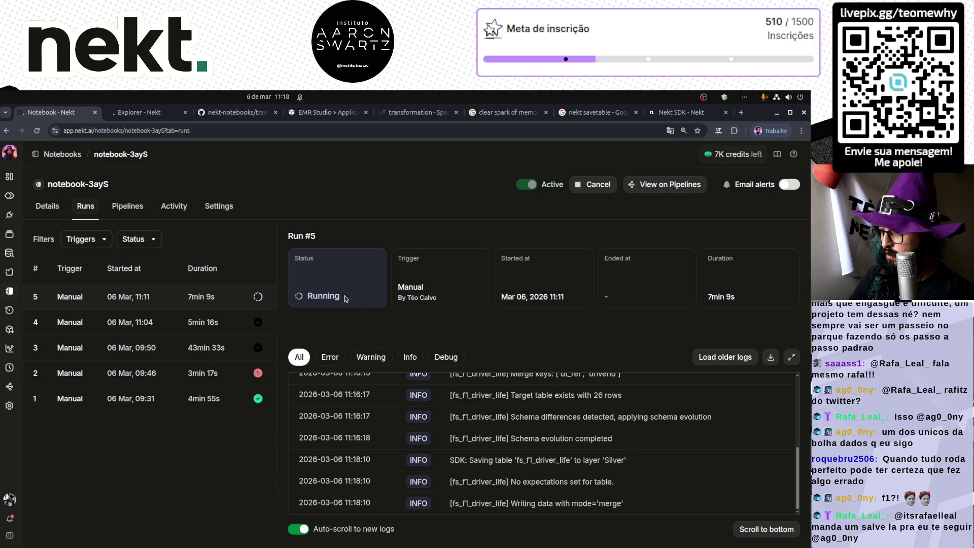
# - Re-run the fs_f1_driver_life query in Explorer and scroll through the results
pyautogui.click(140, 112)
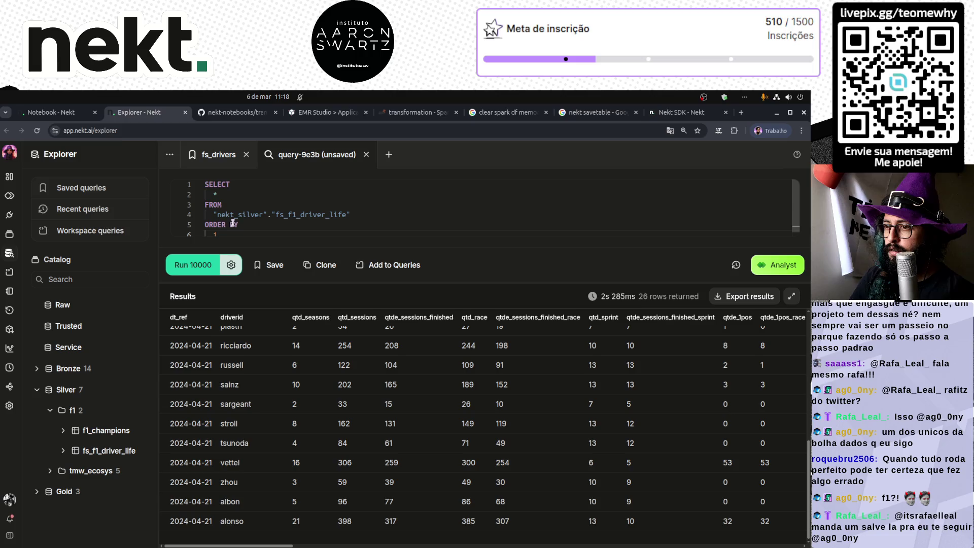
pyautogui.click(216, 270)
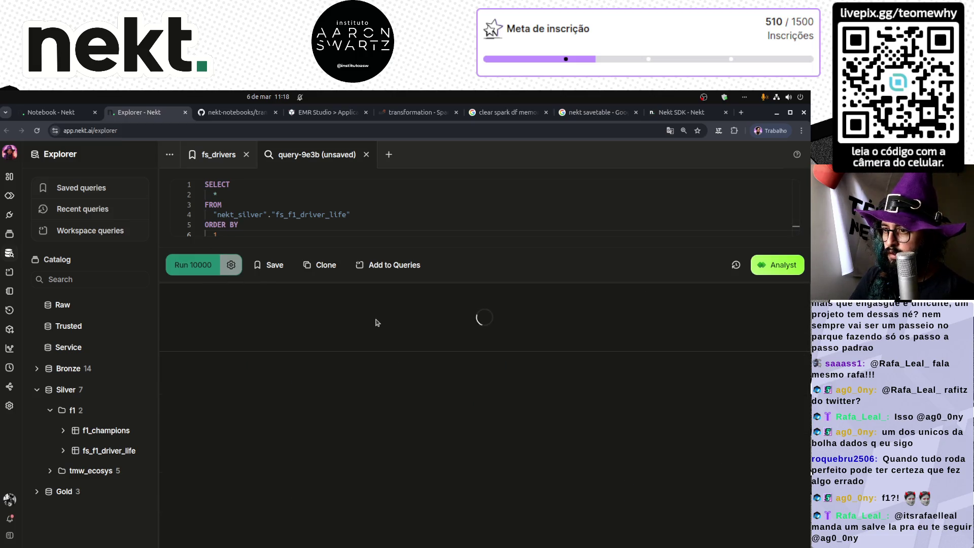
pyautogui.scroll(-2, 279, 396)
pyautogui.scroll(-3, 277, 396)
pyautogui.scroll(5, 277, 396)
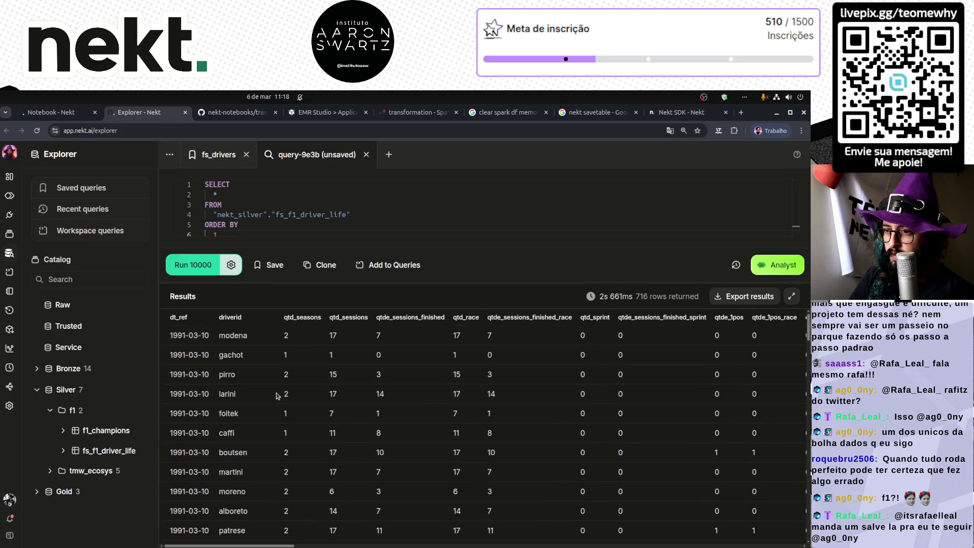
pyautogui.scroll(-10, 277, 395)
pyautogui.scroll(-10, 277, 397)
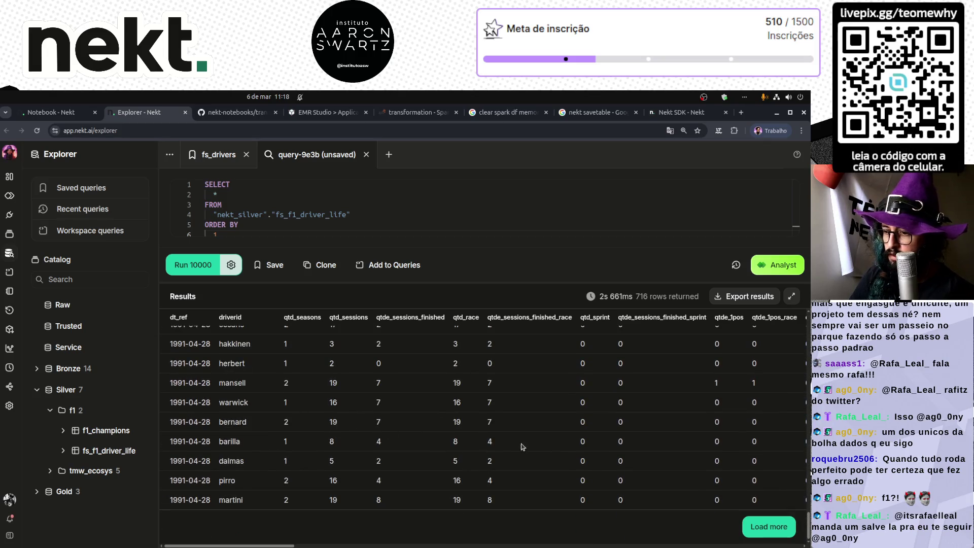
# - Load more result rows, showing all 716 rows starting from 1991
pyautogui.click(761, 527)
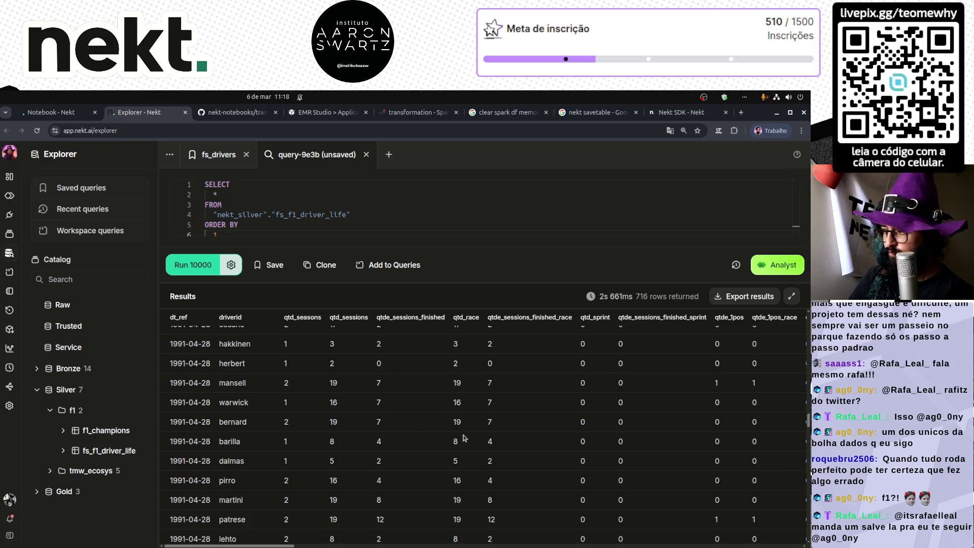
pyautogui.scroll(-5, 398, 433)
pyautogui.scroll(-10, 397, 434)
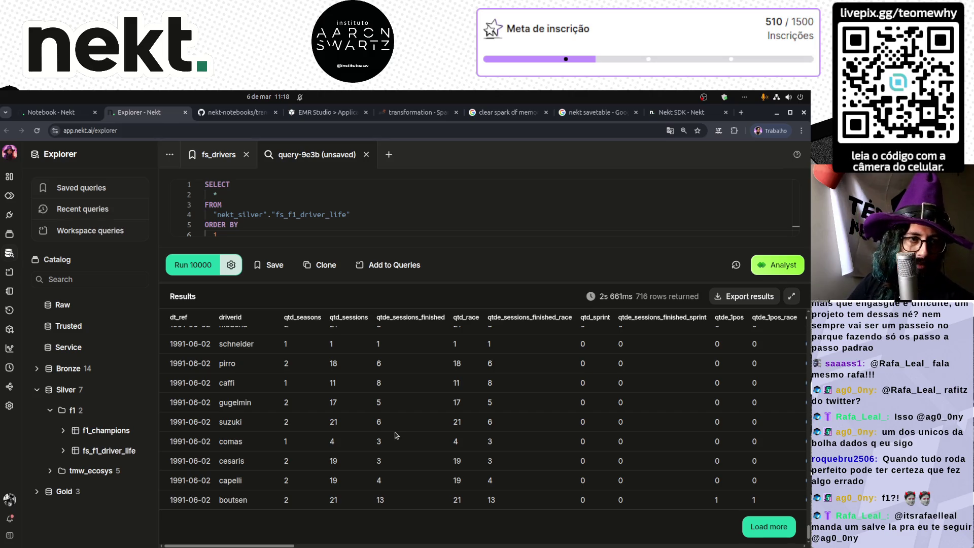
pyautogui.click(234, 114)
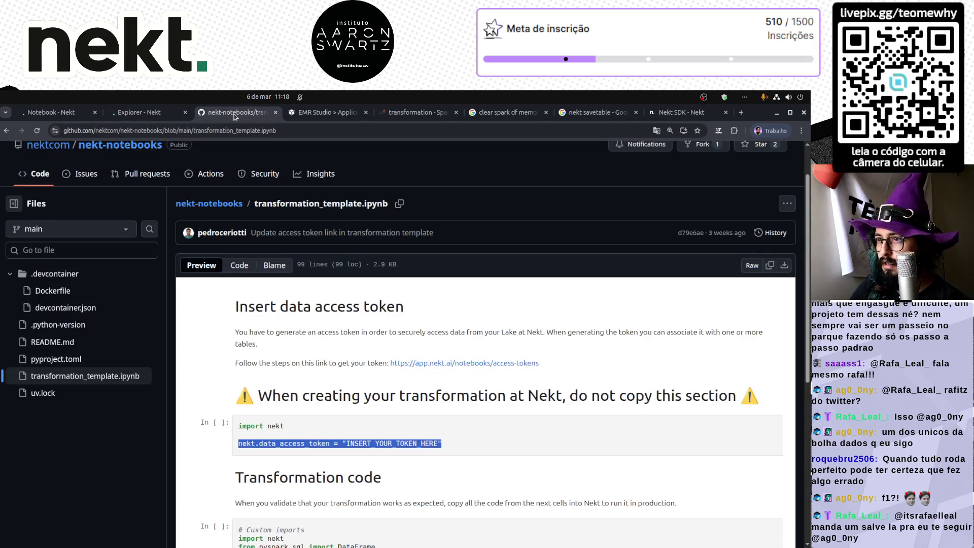
# - Read Run #5's logs showing the 818-row merge into fs_f1_driver_life, then return to the Explorer results
pyautogui.hotkey('ctrl', '1')
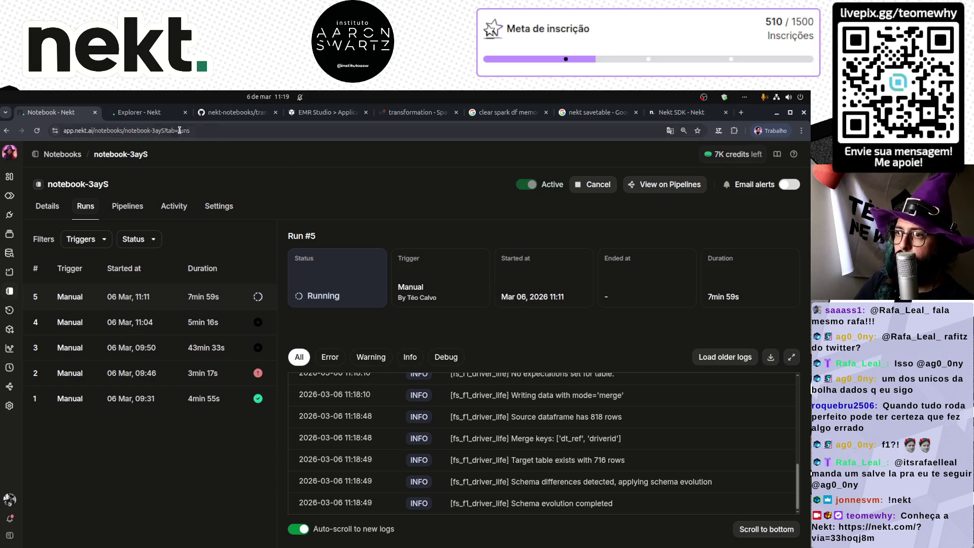
pyautogui.click(139, 116)
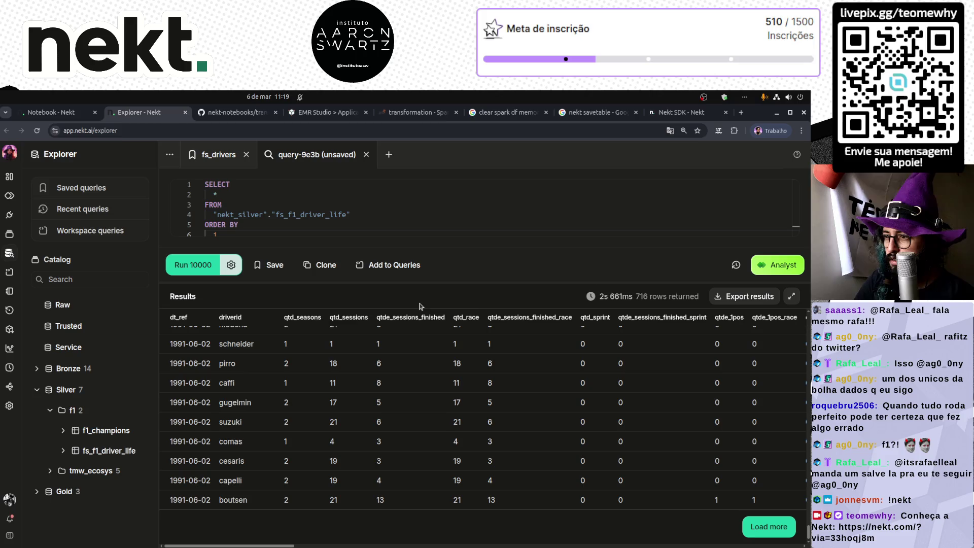
# - Change ORDER BY 1 to 1 DESC and run, putting 2024-04-21 rows atop the 716 results
pyautogui.click(432, 285)
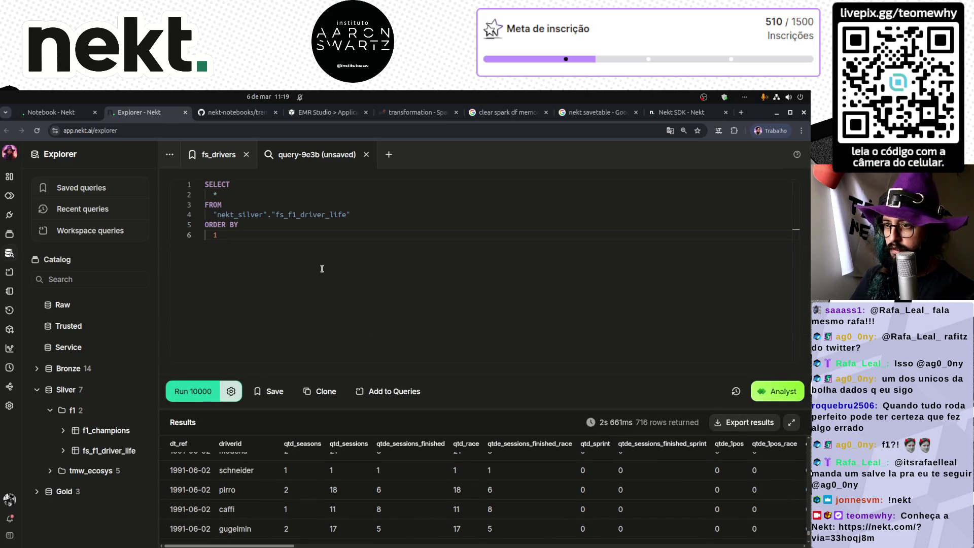
pyautogui.write(' desc')
pyautogui.hotkey('ctrl', 'Return')
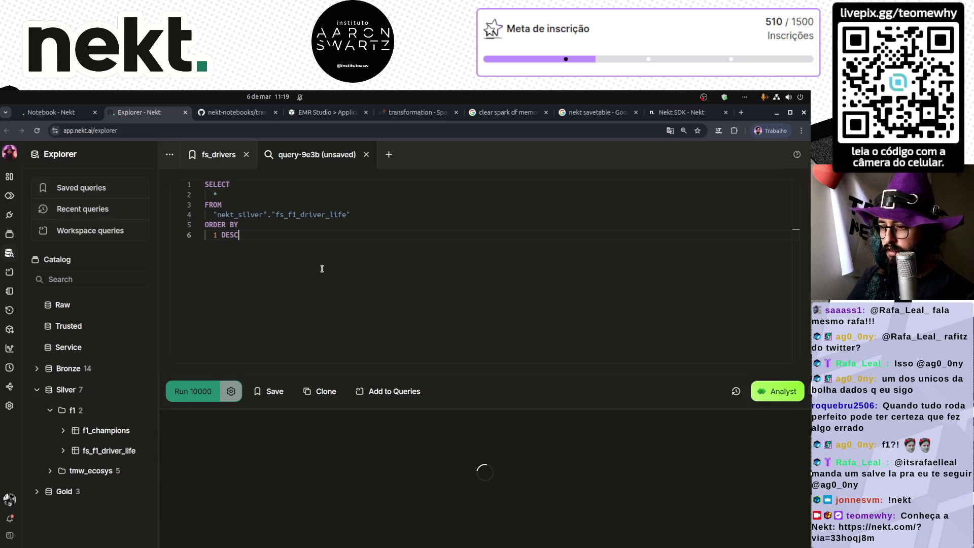
pyautogui.moveTo(484, 409); pyautogui.dragTo(469, 299)
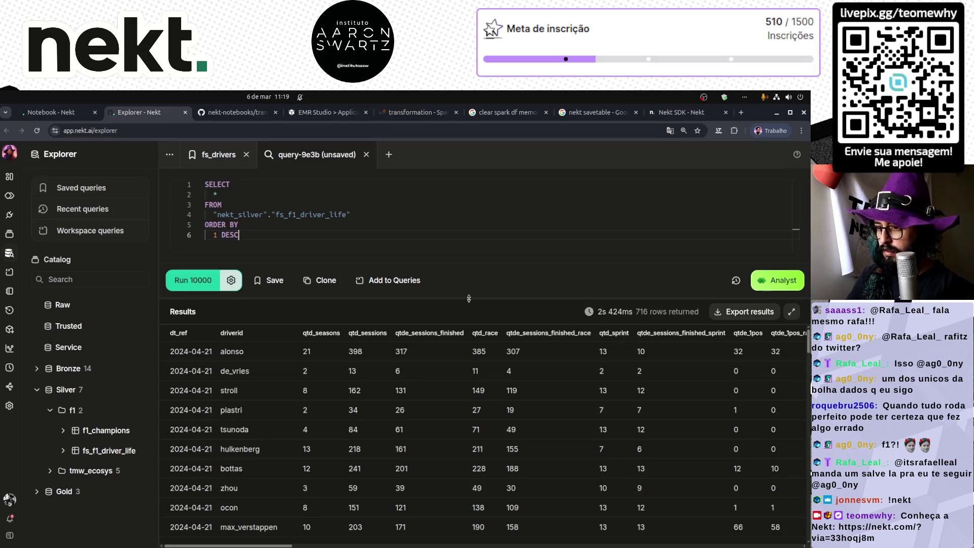
pyautogui.moveTo(259, 546); pyautogui.dragTo(807, 546)
pyautogui.moveTo(739, 546); pyautogui.dragTo(209, 533)
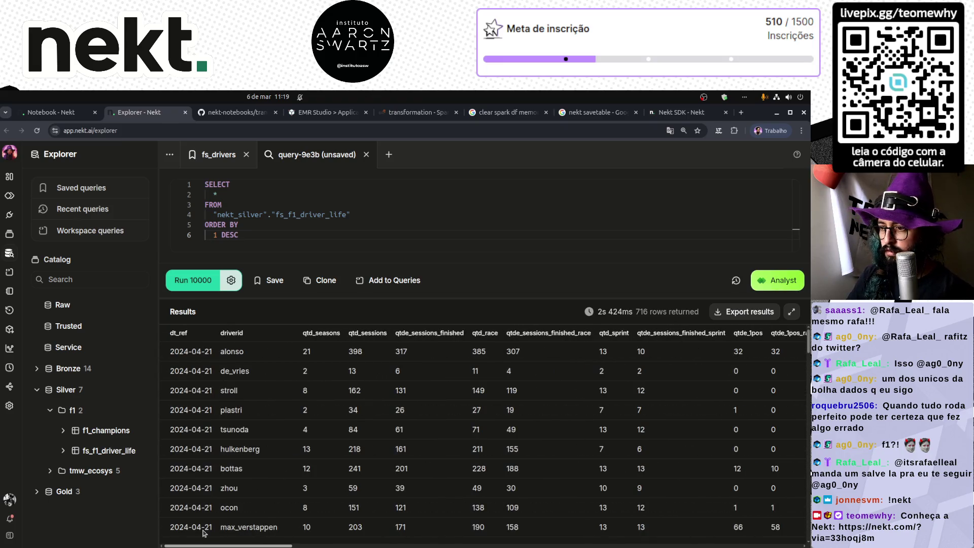
pyautogui.moveTo(464, 298); pyautogui.dragTo(458, 355)
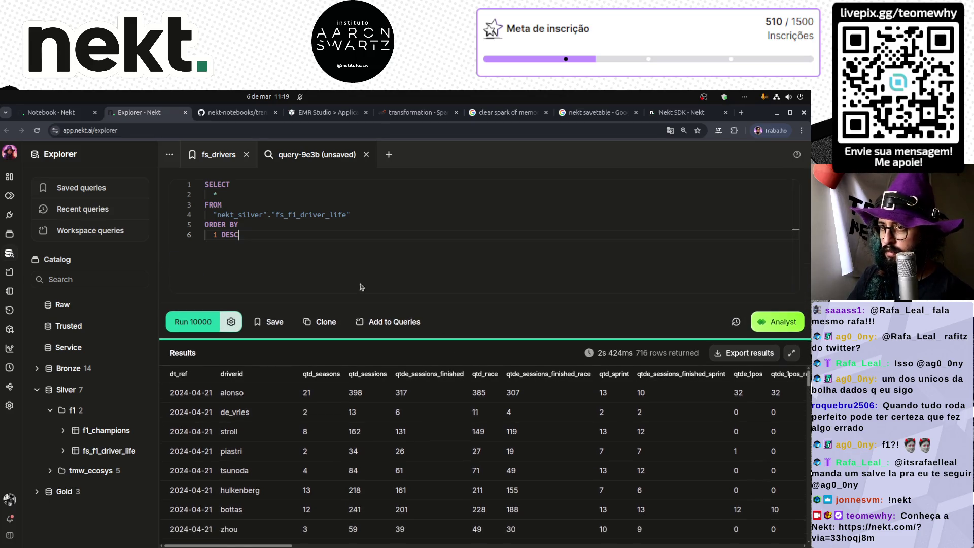
pyautogui.click(51, 112)
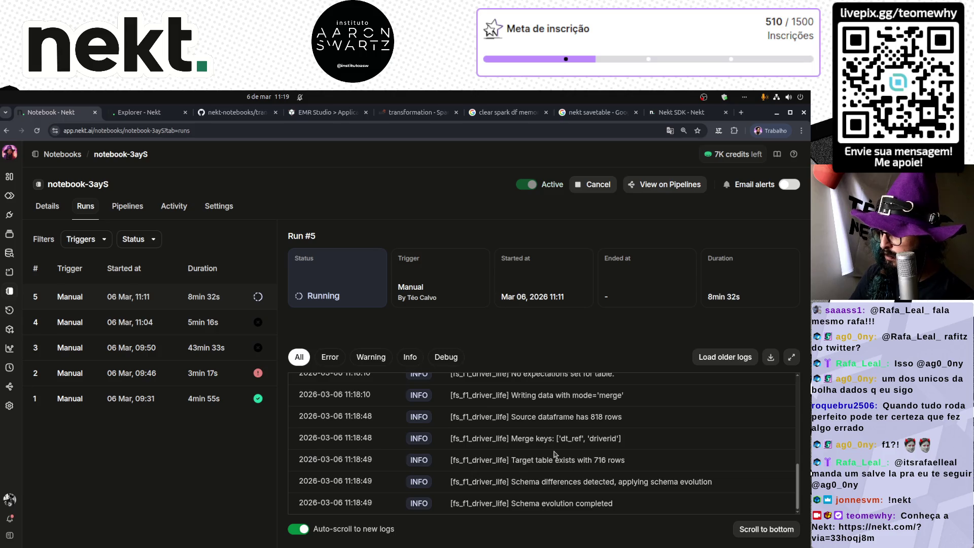
# - Scroll the latest Run #5 log entries, then return to the descending 716-row query in Explorer
pyautogui.scroll(2, 554, 453)
pyautogui.scroll(-2, 554, 451)
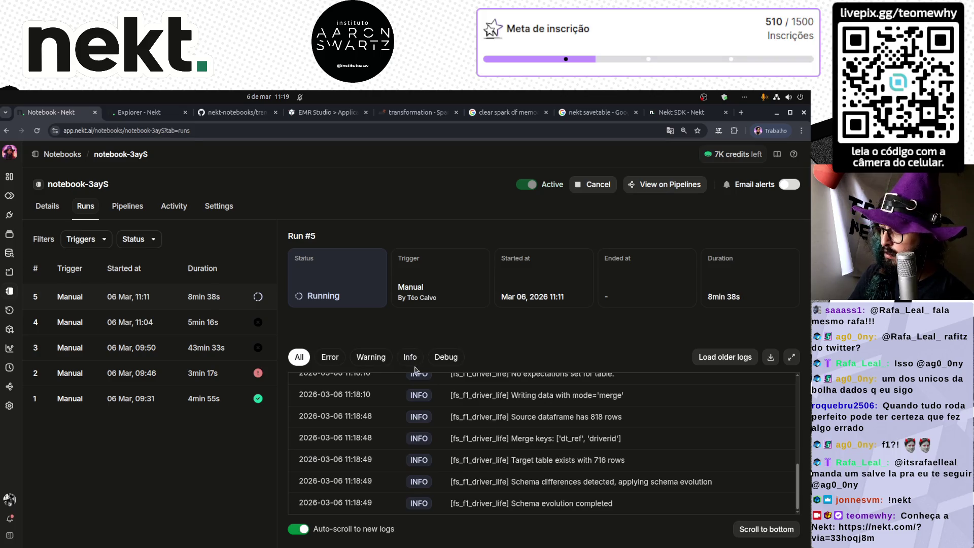
pyautogui.click(150, 113)
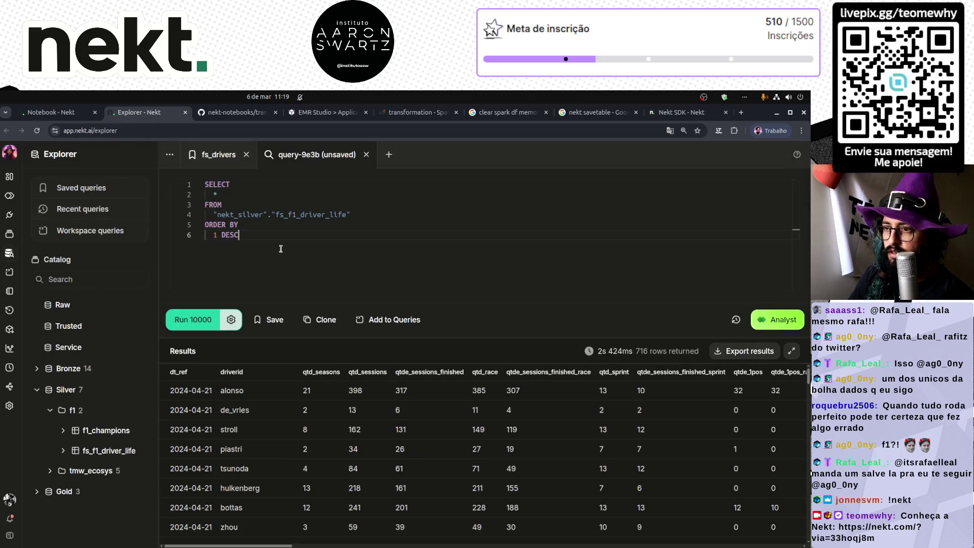
# - Replace the selected columns on line 2 with count(DISTINCT year(dt_ref))
pyautogui.click(259, 191)
pyautogui.write('distinct')
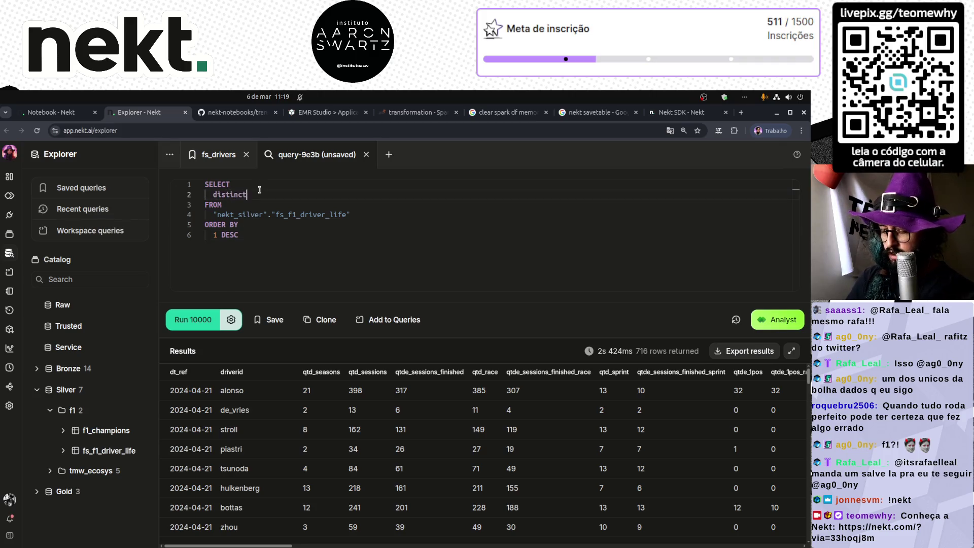
pyautogui.write(' year(dt_ref)')
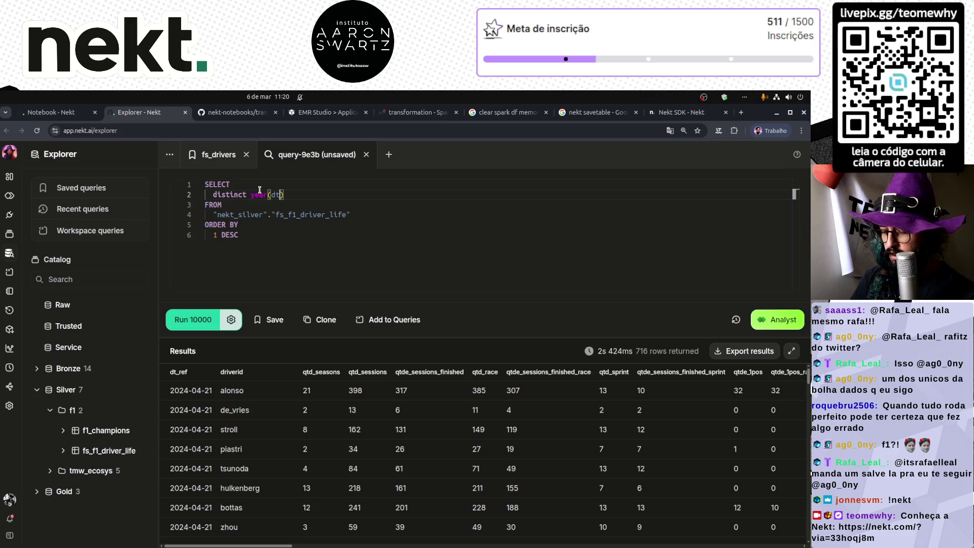
pyautogui.press('Home')
pyautogui.hotkey('ctrl', 'shift', 'Right')
pyautogui.write('count(disinttc')
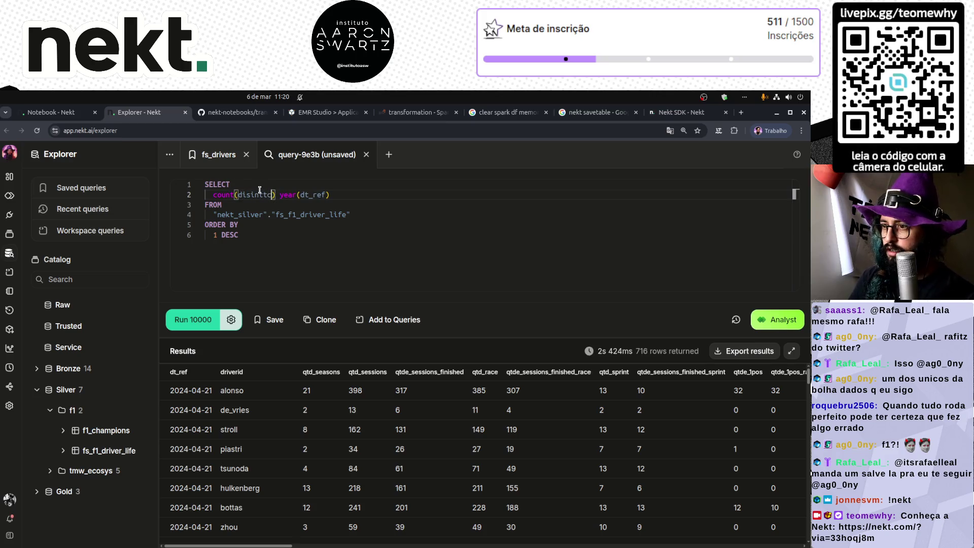
pyautogui.press('BackSpace')
pyautogui.press('BackSpace')
pyautogui.press('BackSpace')
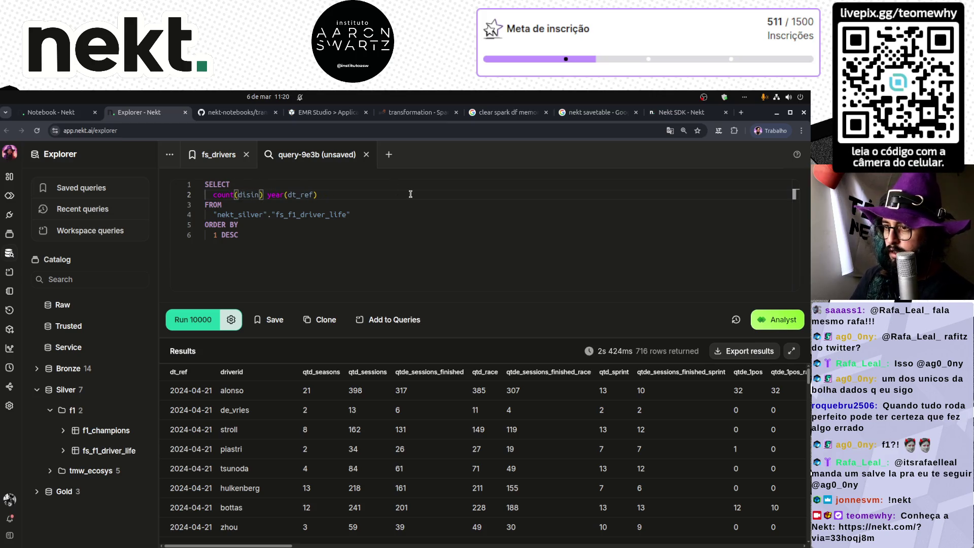
pyautogui.write('tinct')
pyautogui.press('Delete')
pyautogui.press('End')
pyautogui.write('),')
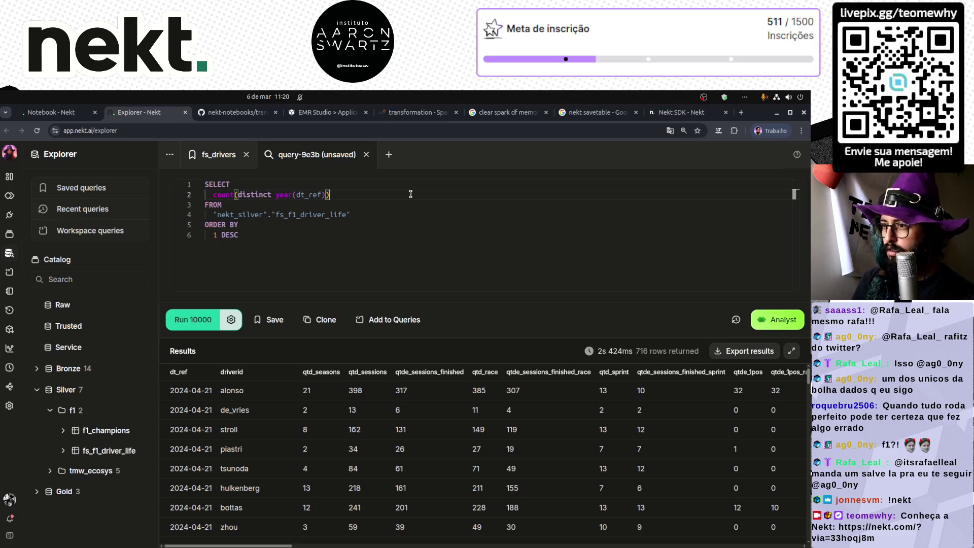
# - Duplicate that line as count(DISTINCT date(dt_ref)), add count(*), and run the query
pyautogui.hotkey('shift', 'Home')
pyautogui.hotkey('shift', 'alt', 'Down')
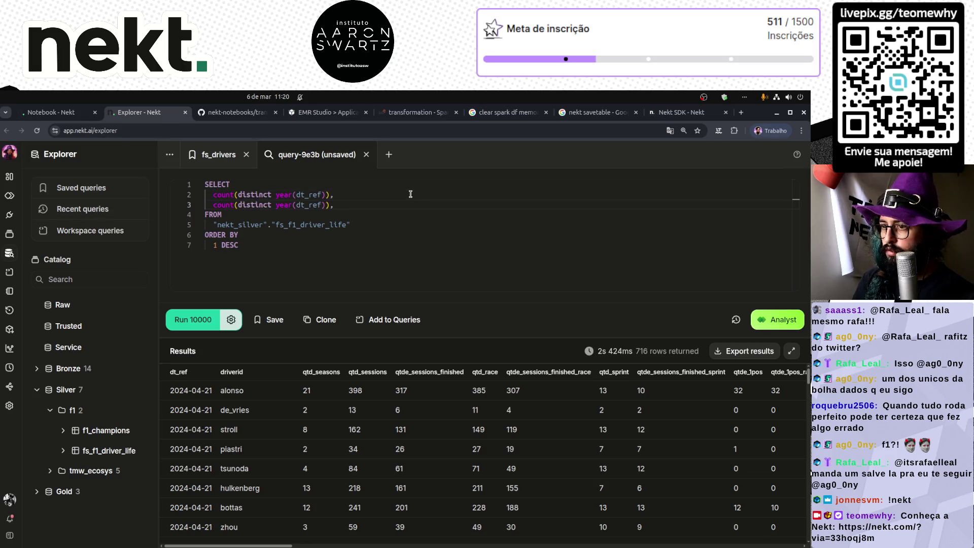
pyautogui.hotkey('ctrl', 'shift', 'Left')
pyautogui.write('date')
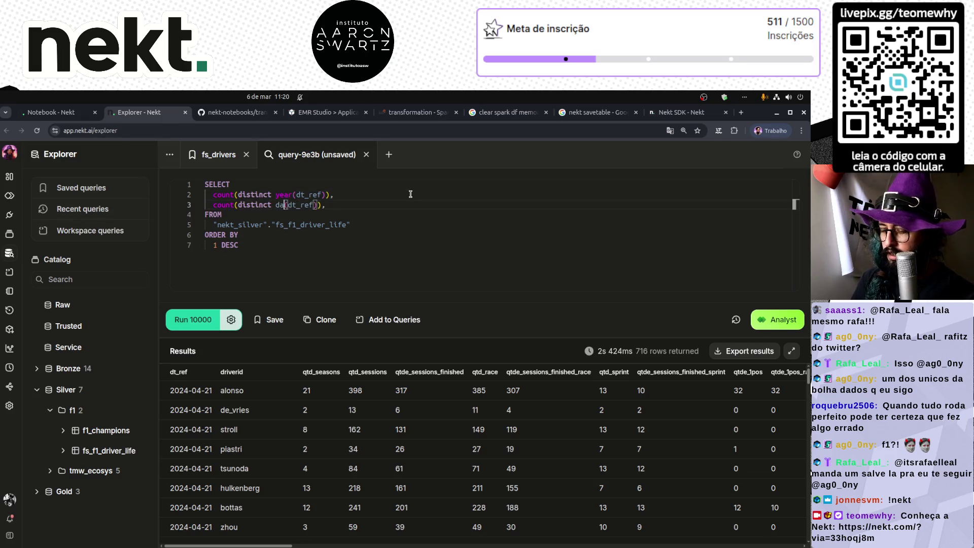
pyautogui.press('End')
pyautogui.press('BackSpace')
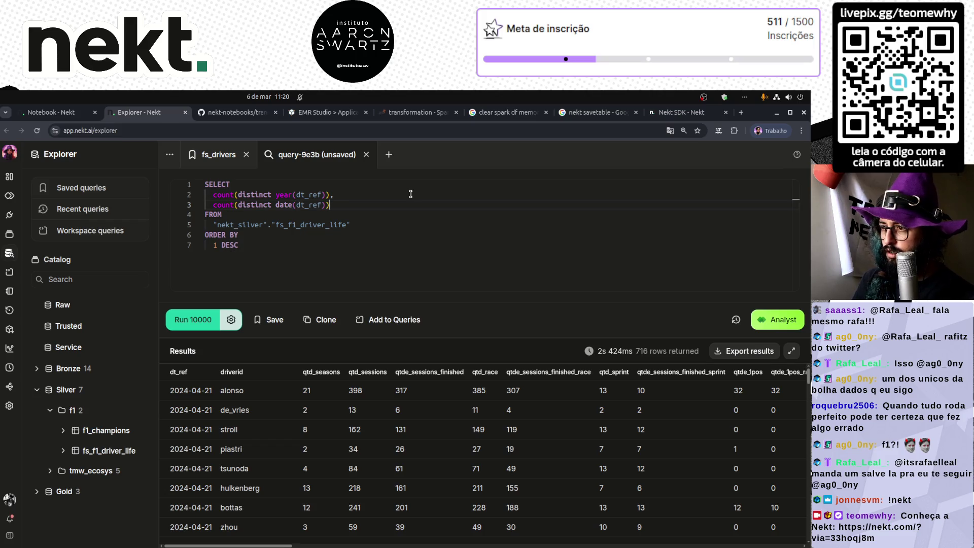
pyautogui.press('Return')
pyautogui.write('count(*')
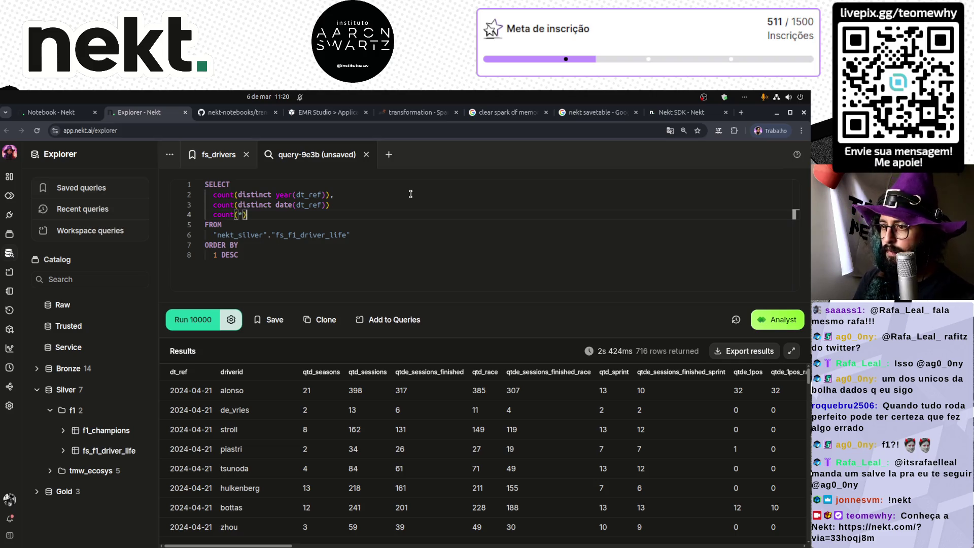
pyautogui.hotkey('ctrl', 'Return')
# - Remove ORDER BY, fix the parentheses and re-run to get 3 years, 33 dates, 1534 rows
pyautogui.press('Home')
pyautogui.hotkey('ctrl', 'shift', 'End')
pyautogui.press('BackSpace')
pyautogui.press('BackSpace')
pyautogui.hotkey('ctrl', 'Return')
pyautogui.press('Up')
pyautogui.press('Up')
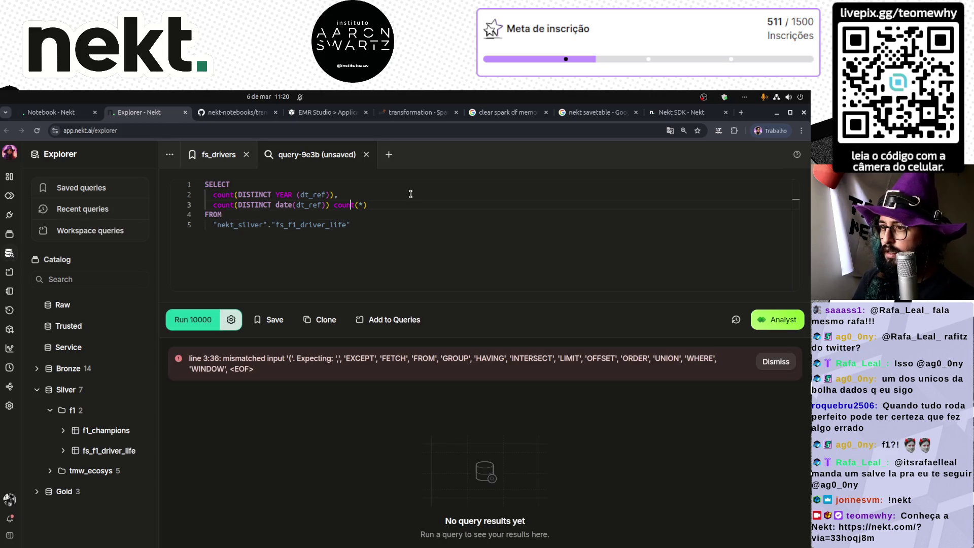
pyautogui.press('Left')
pyautogui.press('Left')
pyautogui.press('Left')
pyautogui.press('BackSpace')
pyautogui.write(',')
pyautogui.press('Return')
pyautogui.hotkey('ctrl', 'Return')
pyautogui.press('End')
pyautogui.press('Left')
pyautogui.write(')')
pyautogui.hotkey('ctrl', 'Return')
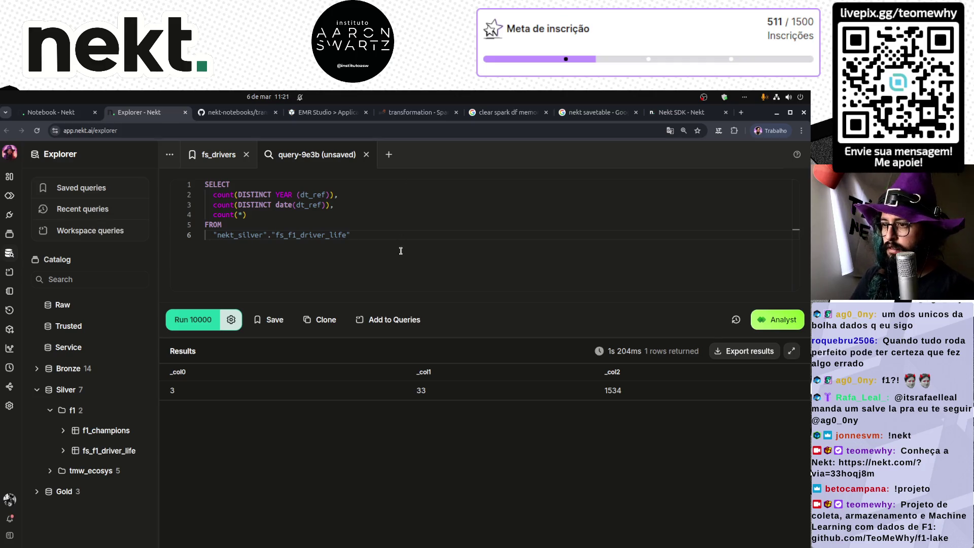
pyautogui.click(239, 113)
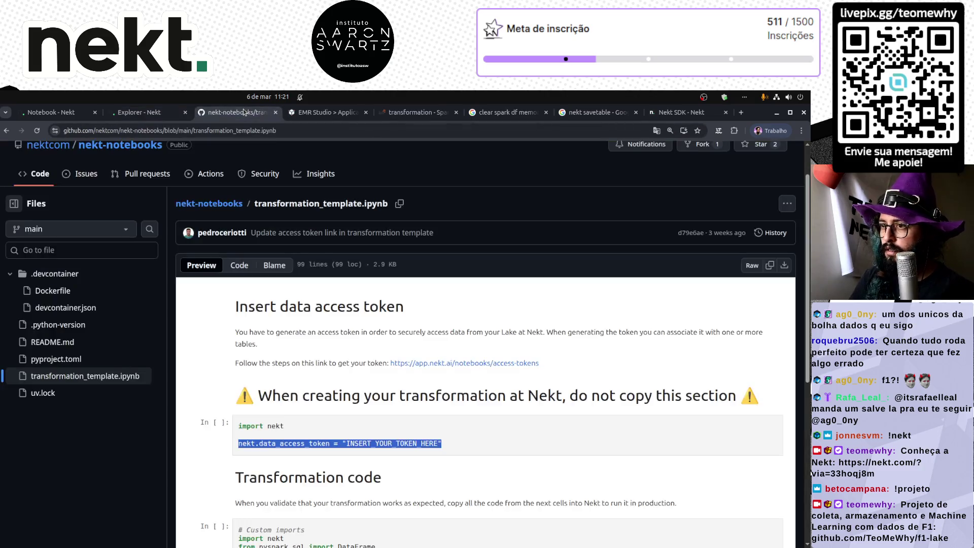
# - Screenshot the latest run-log rows showing merge keys, the 1534-row target and schema evolution
pyautogui.click(71, 112)
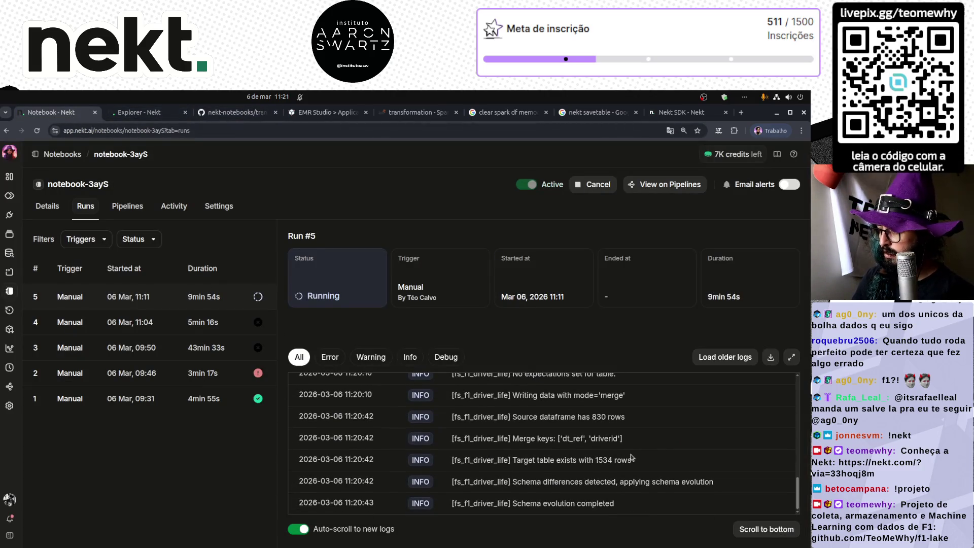
pyautogui.press('Print')
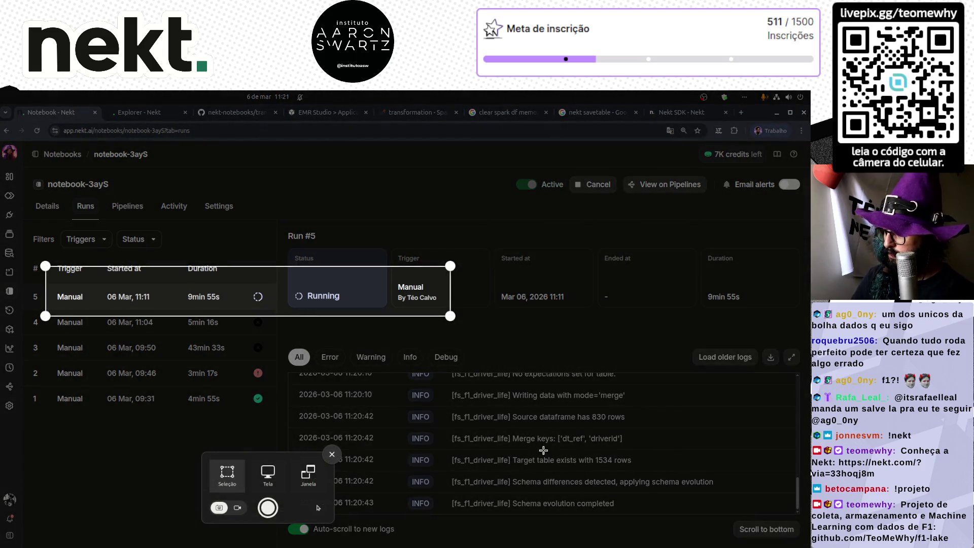
pyautogui.moveTo(292, 427)
pyautogui.mouseDown()
pyautogui.moveTo(391, 481)
pyautogui.moveTo(693, 525)
pyautogui.moveTo(730, 517)
pyautogui.mouseUp()
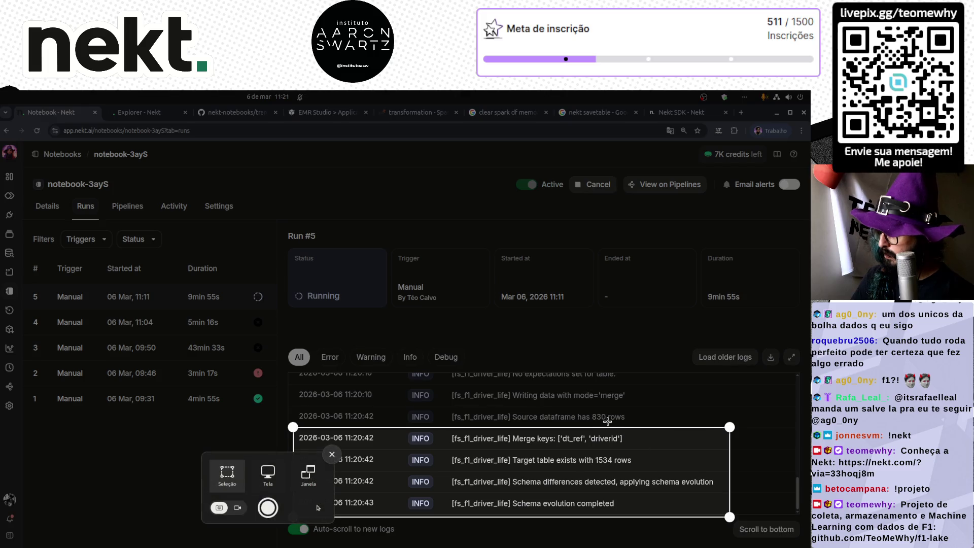
pyautogui.moveTo(609, 427); pyautogui.dragTo(613, 380)
pyautogui.click(267, 507)
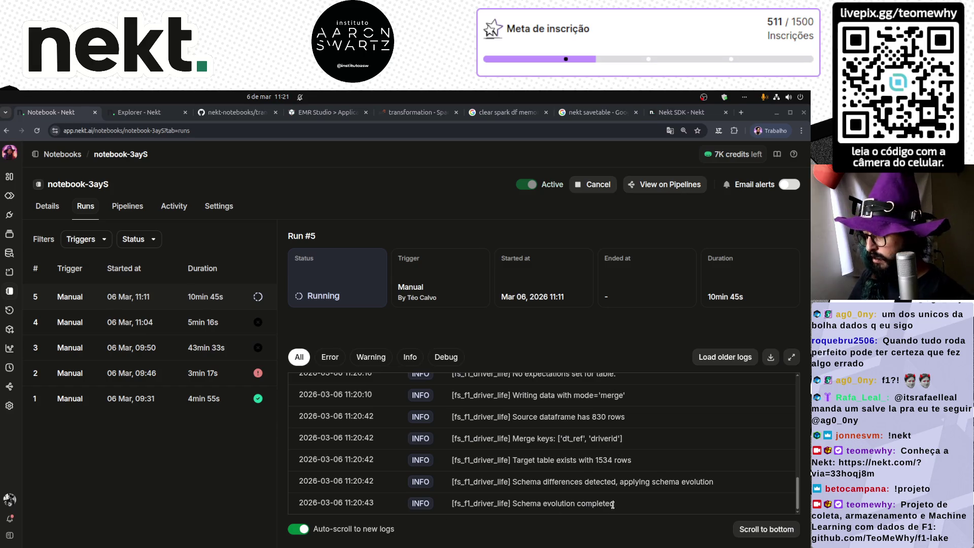
pyautogui.scroll(3, 592, 486)
pyautogui.scroll(-5, 591, 485)
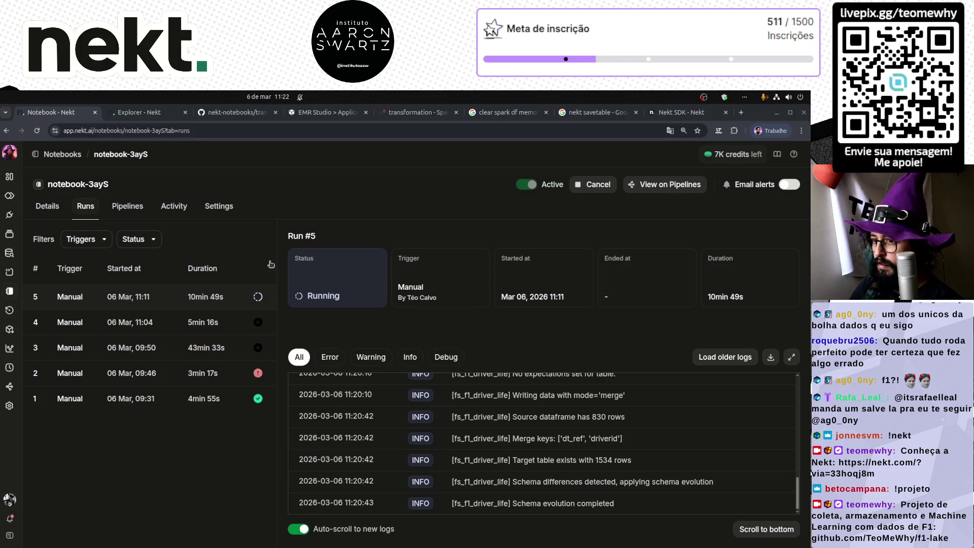
pyautogui.click(431, 114)
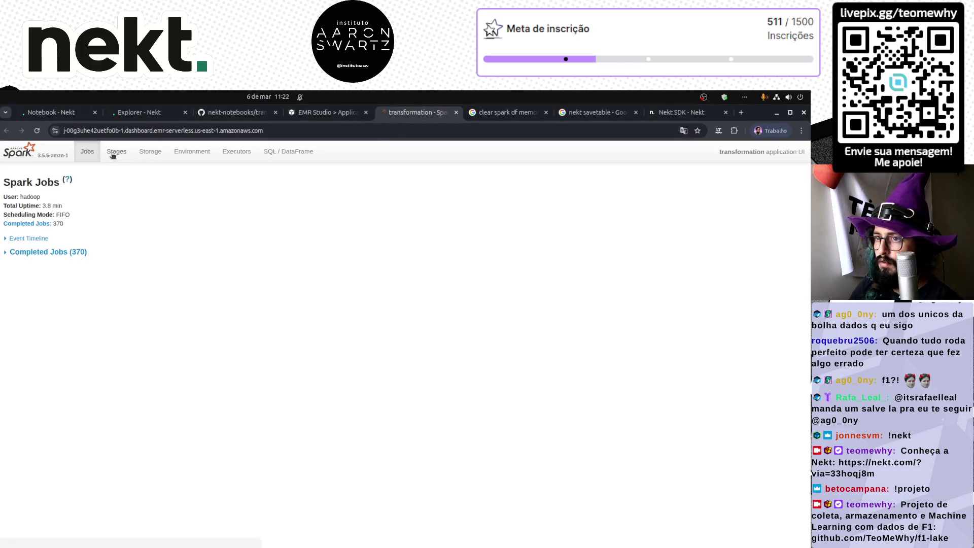
pyautogui.click(152, 157)
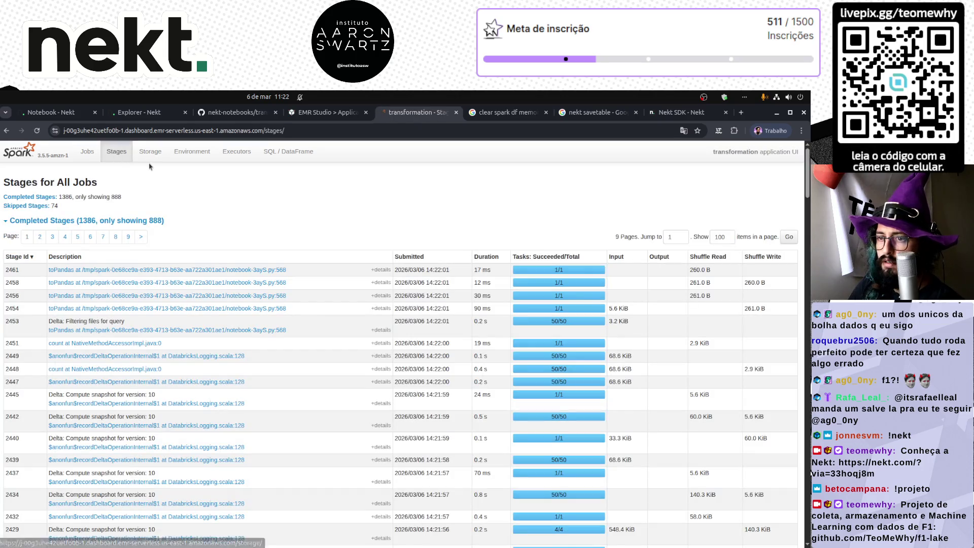
pyautogui.click(193, 159)
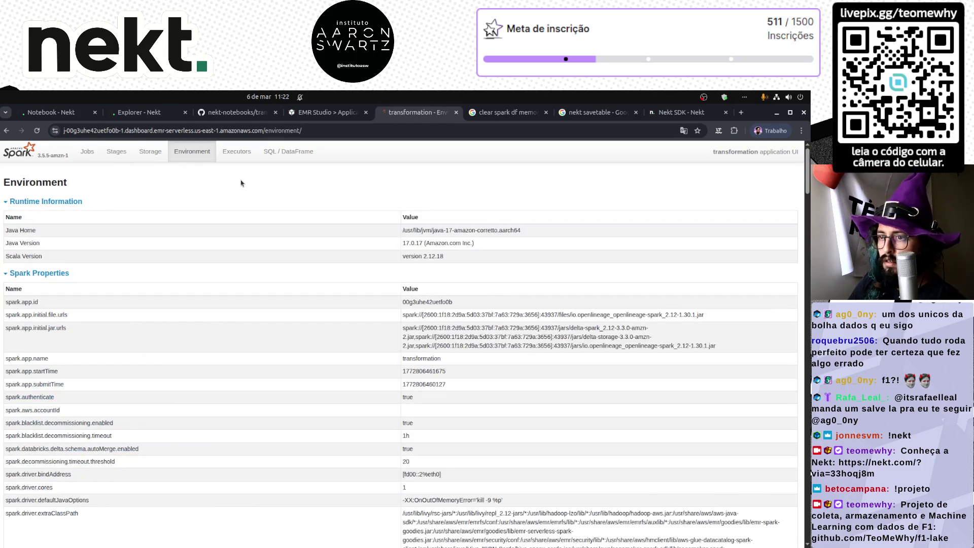
pyautogui.click(236, 154)
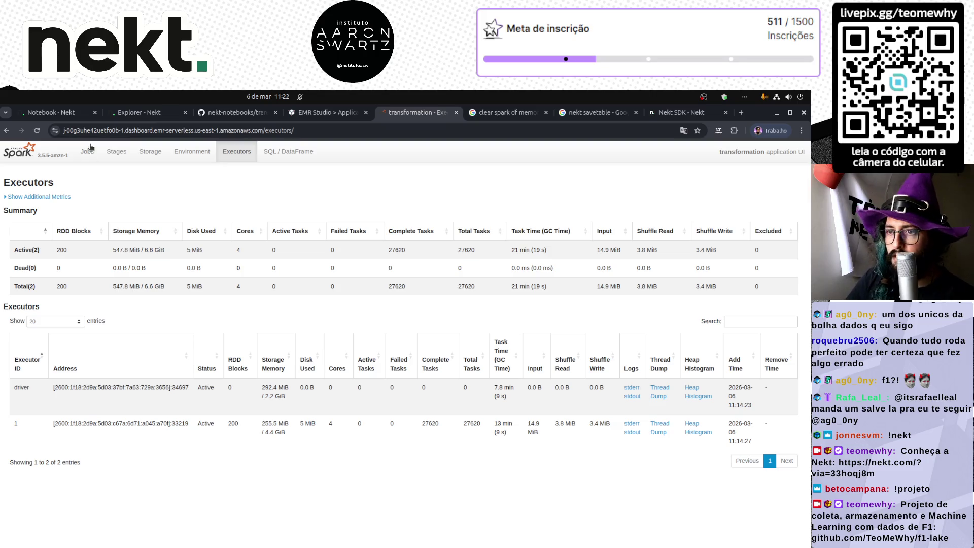
pyautogui.click(51, 112)
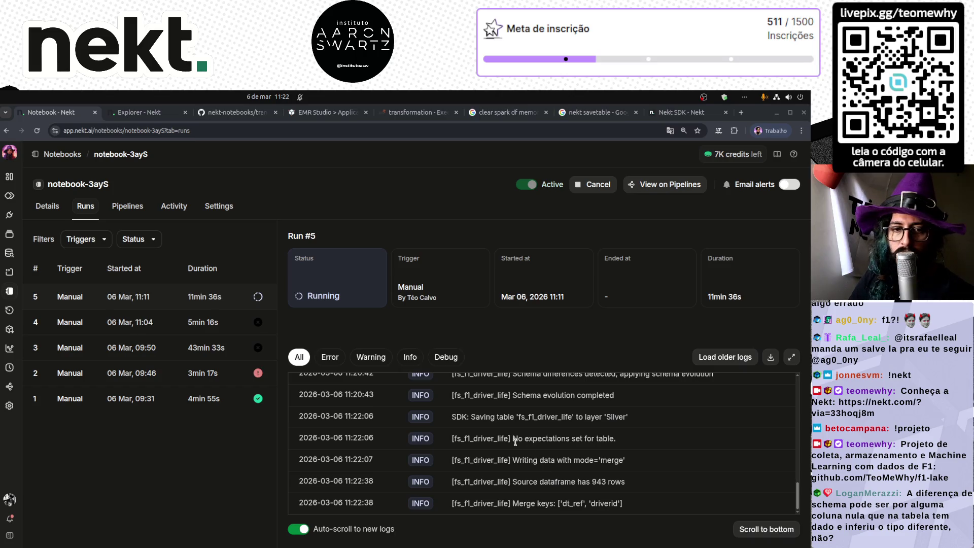
pyautogui.click(139, 113)
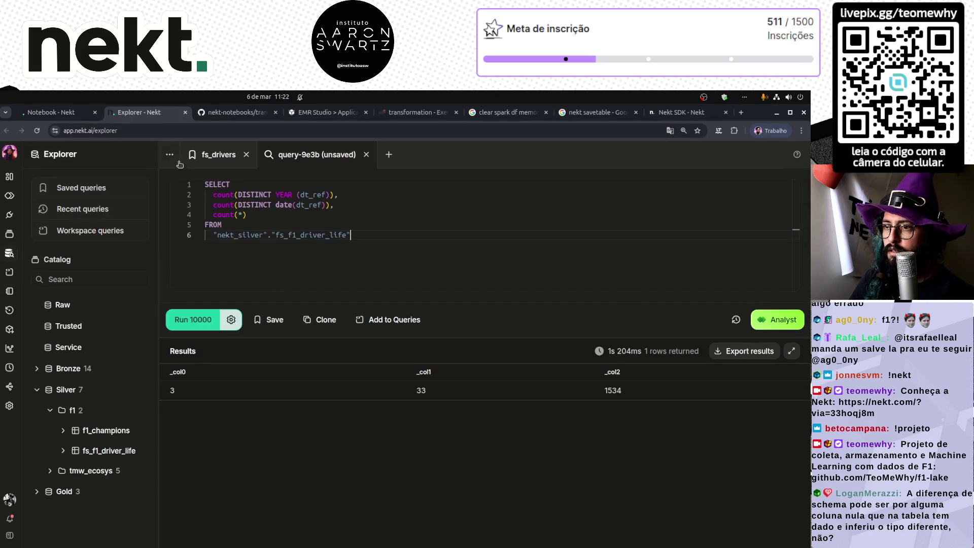
# - Re-run the year-count query until it reports 4 years, 49 dates and 2364 rows, checking the run logs in between
pyautogui.click(193, 320)
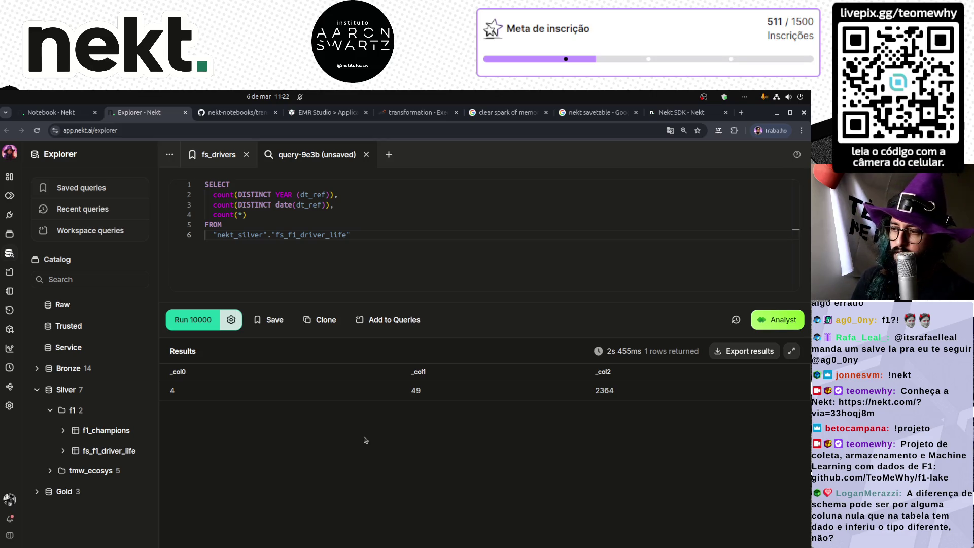
pyautogui.click(66, 113)
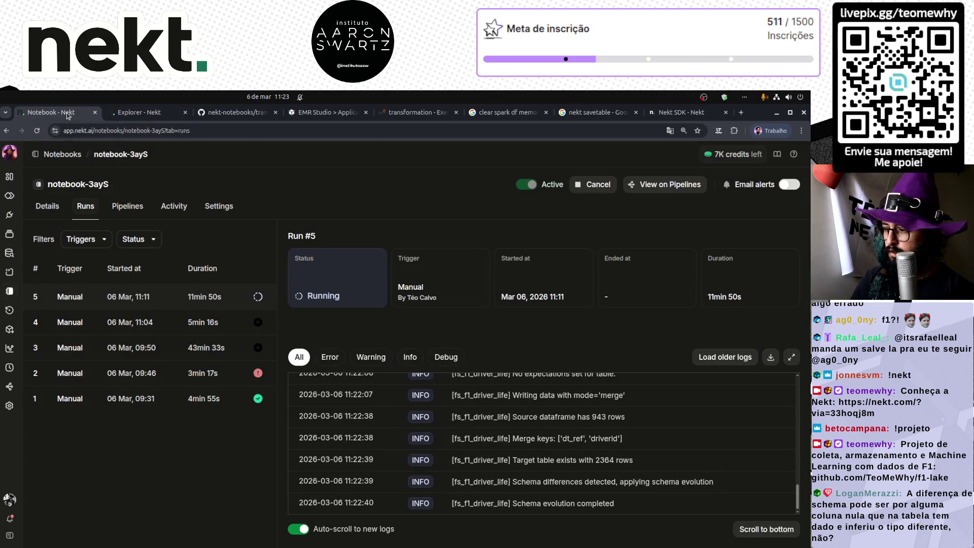
pyautogui.click(137, 112)
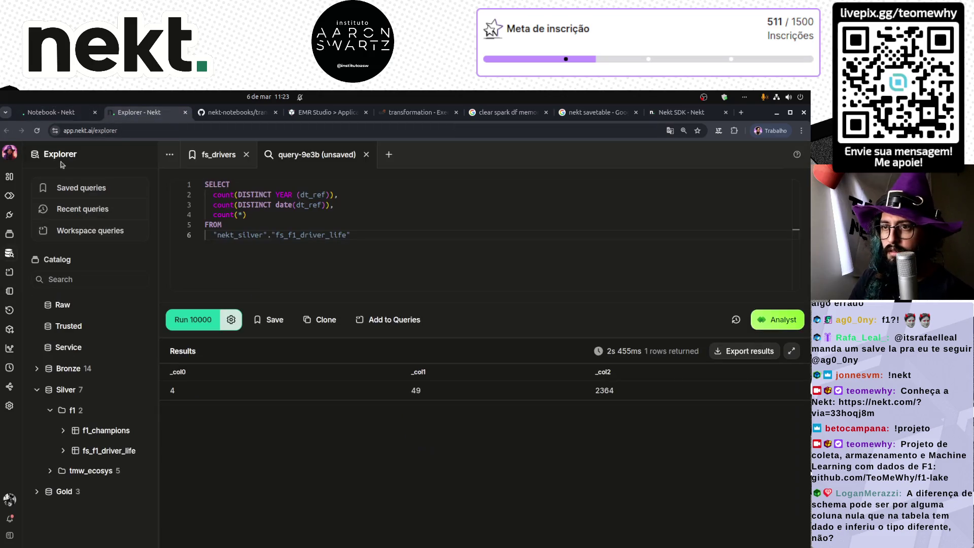
pyautogui.click(192, 318)
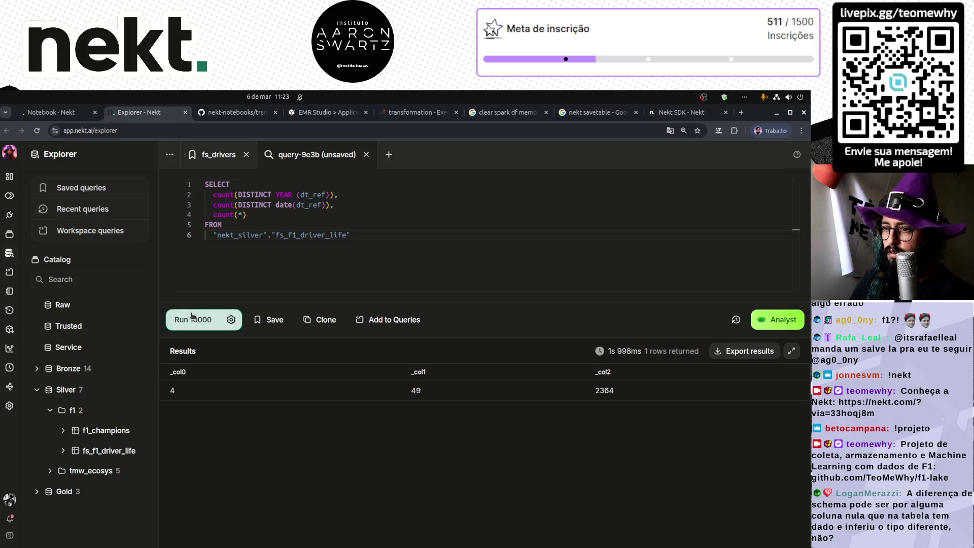
pyautogui.click(195, 319)
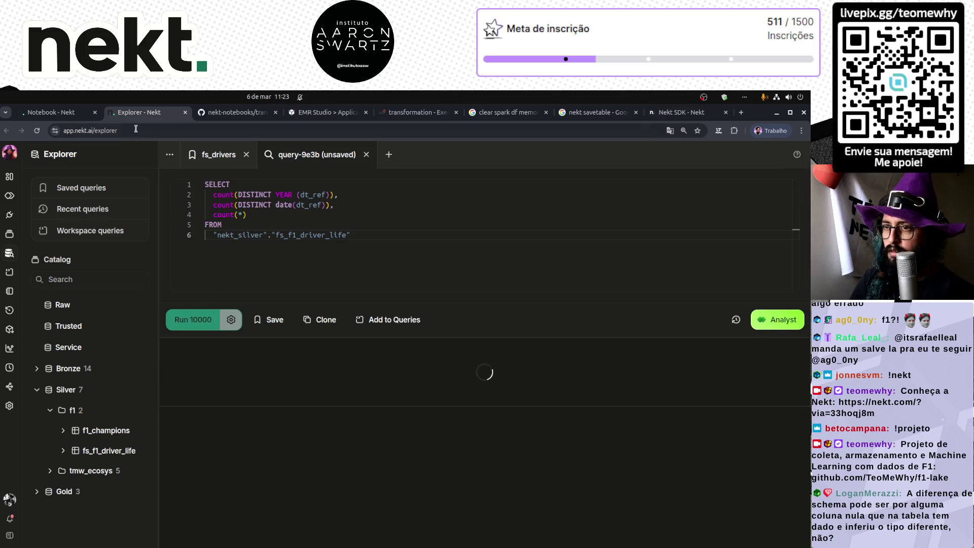
pyautogui.click(53, 114)
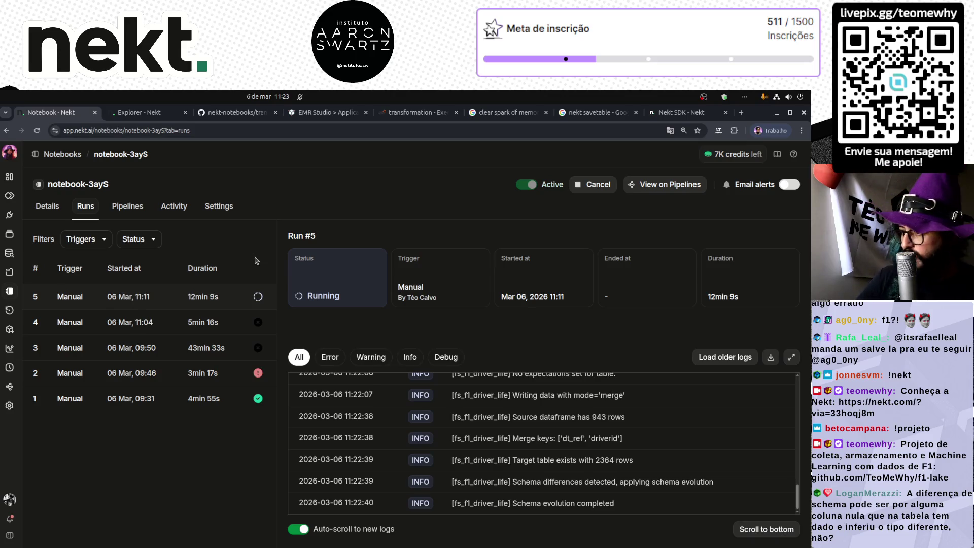
pyautogui.click(53, 209)
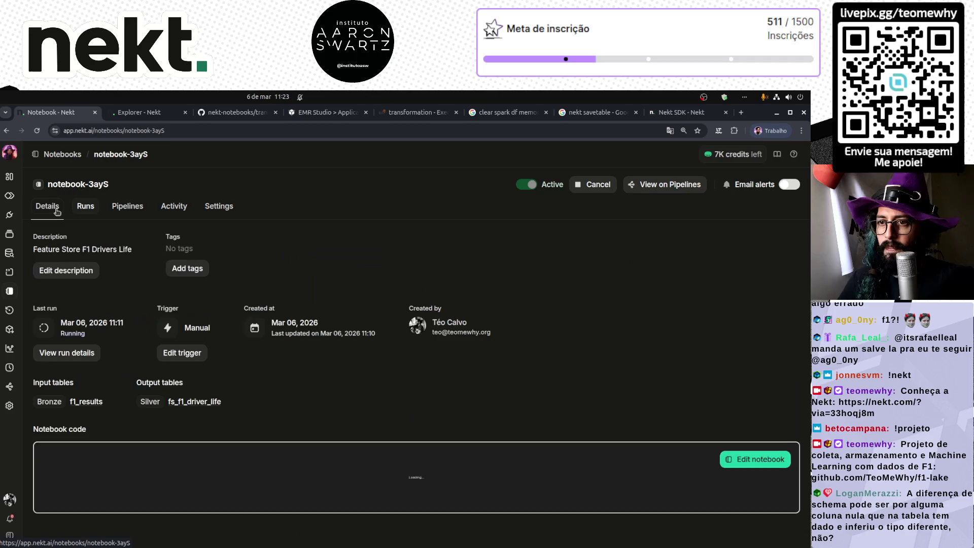
# - Fold the WITH, SELECT, FROM and ORDER BY blocks of both SQL queries in the notebook code
pyautogui.scroll(-5, 402, 373)
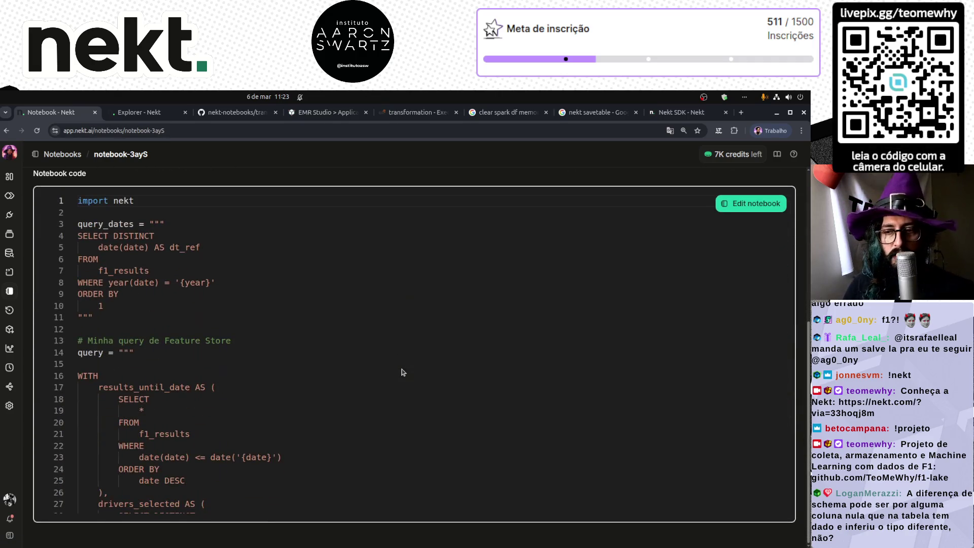
pyautogui.scroll(-10, 242, 376)
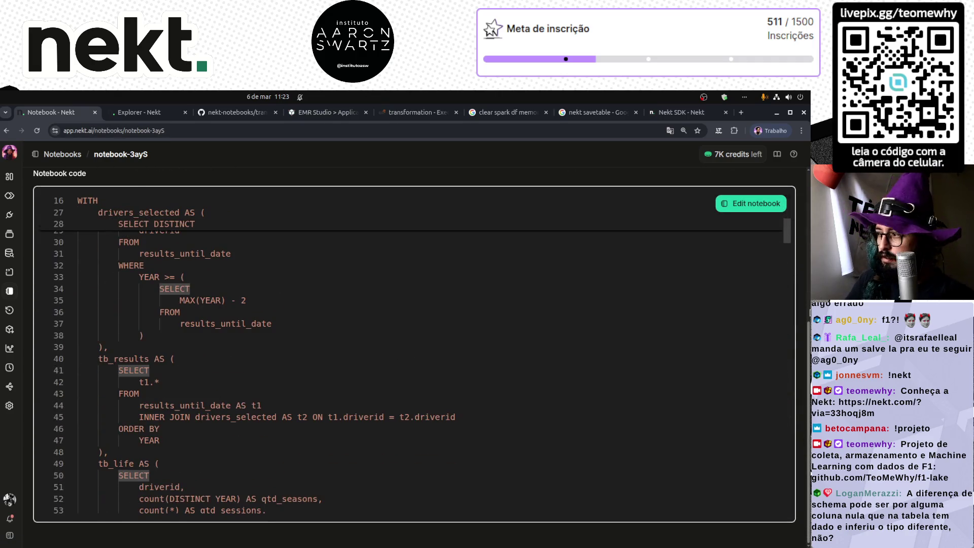
pyautogui.moveTo(789, 231)
pyautogui.mouseDown()
pyautogui.moveTo(780, 510)
pyautogui.moveTo(772, 248)
pyautogui.moveTo(771, 292)
pyautogui.moveTo(770, 271)
pyautogui.mouseUp()
pyautogui.scroll(20, 134, 306)
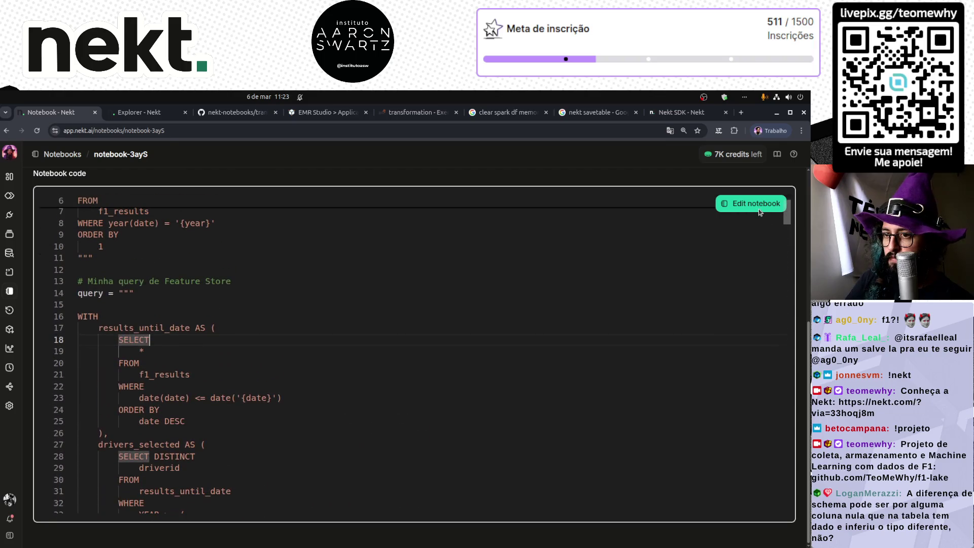
pyautogui.click(71, 316)
pyautogui.click(71, 328)
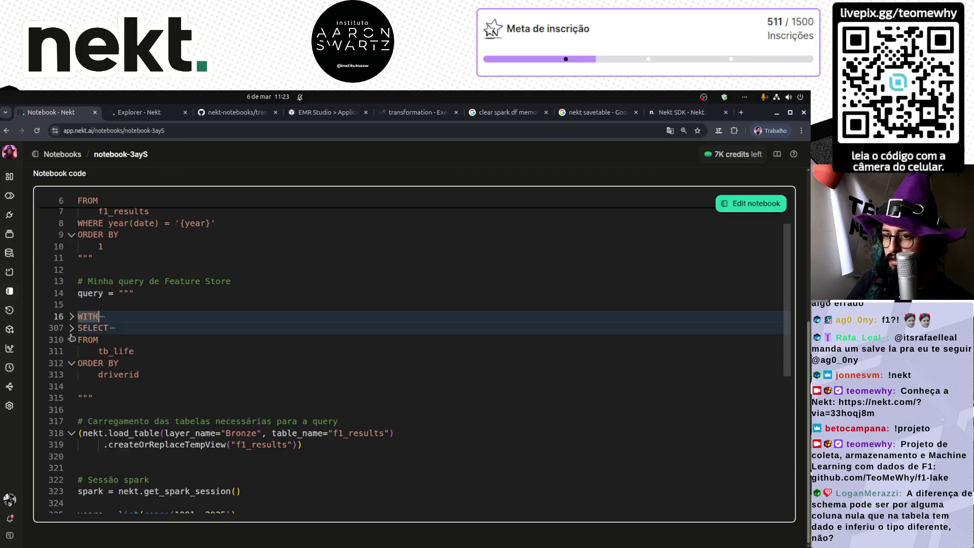
pyautogui.click(72, 340)
pyautogui.click(72, 352)
pyautogui.scroll(2, 74, 238)
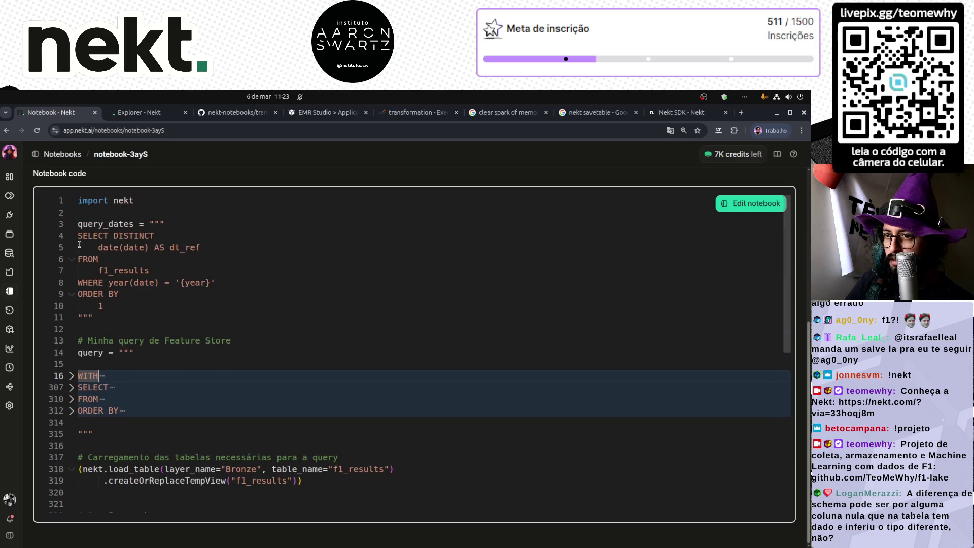
pyautogui.click(71, 235)
pyautogui.click(72, 248)
pyautogui.click(72, 271)
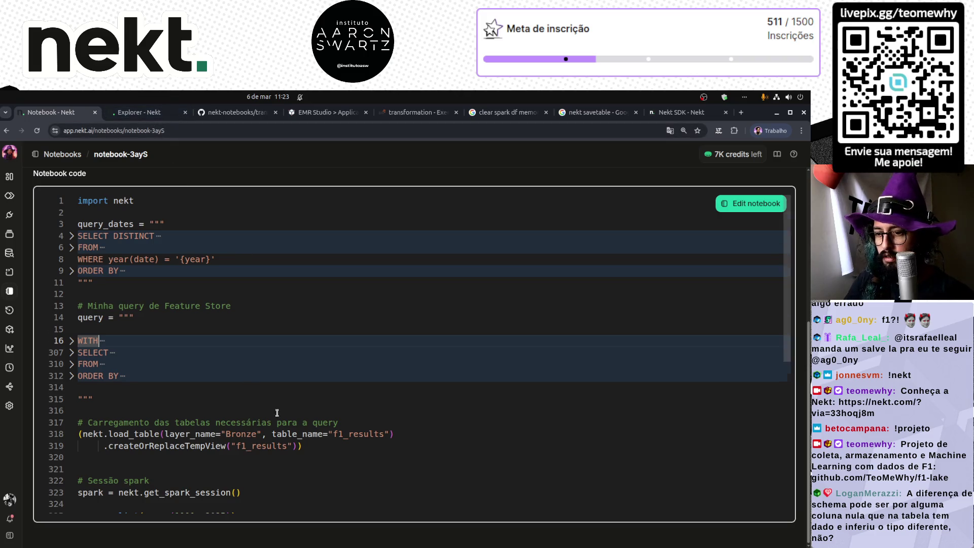
# - Re-run the year-count query in the Explorer
pyautogui.scroll(-3, 278, 414)
pyautogui.scroll(-2, 279, 414)
pyautogui.click(141, 111)
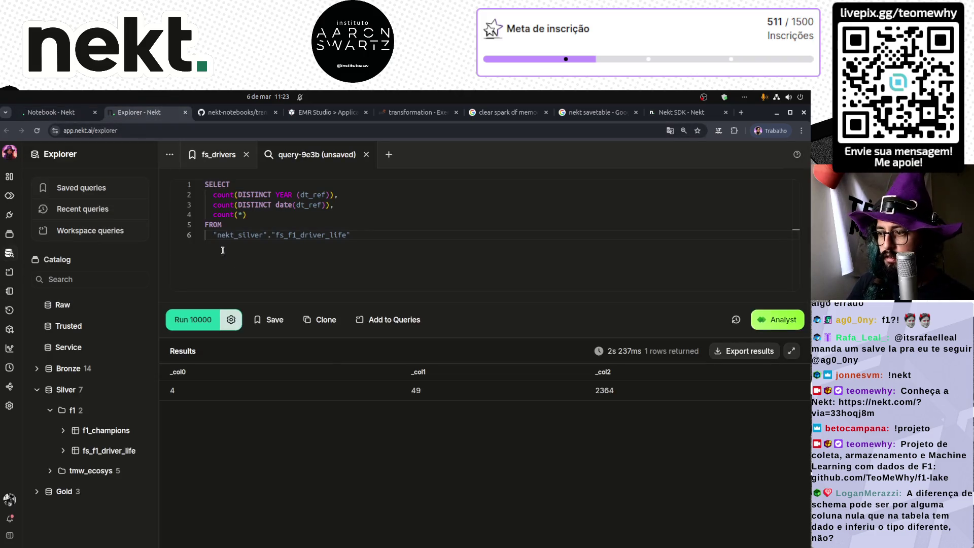
pyautogui.click(193, 319)
pyautogui.click(50, 112)
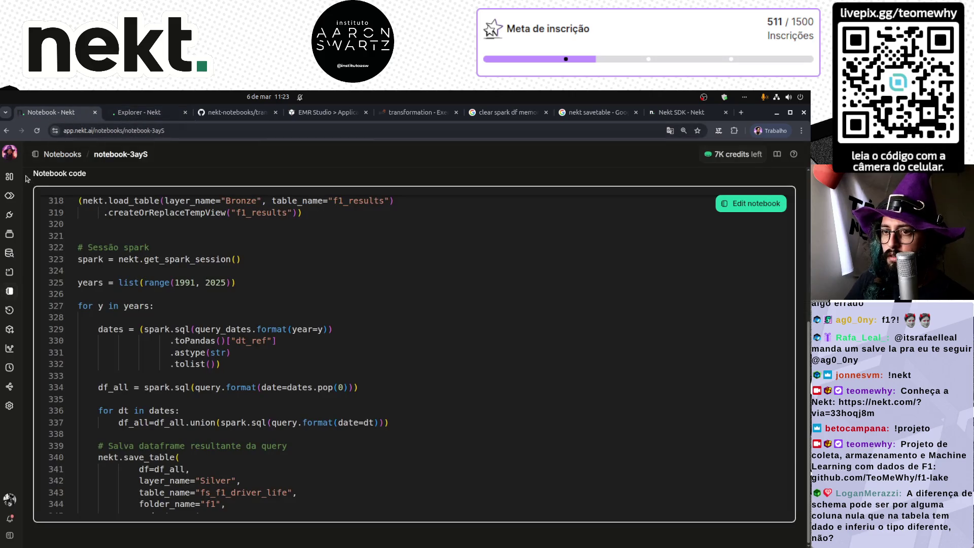
# - Open the Feature Store F1 Drivers Life notebook in a new tab and scroll through its code
pyautogui.middleClick(9, 176)
pyautogui.click(121, 114)
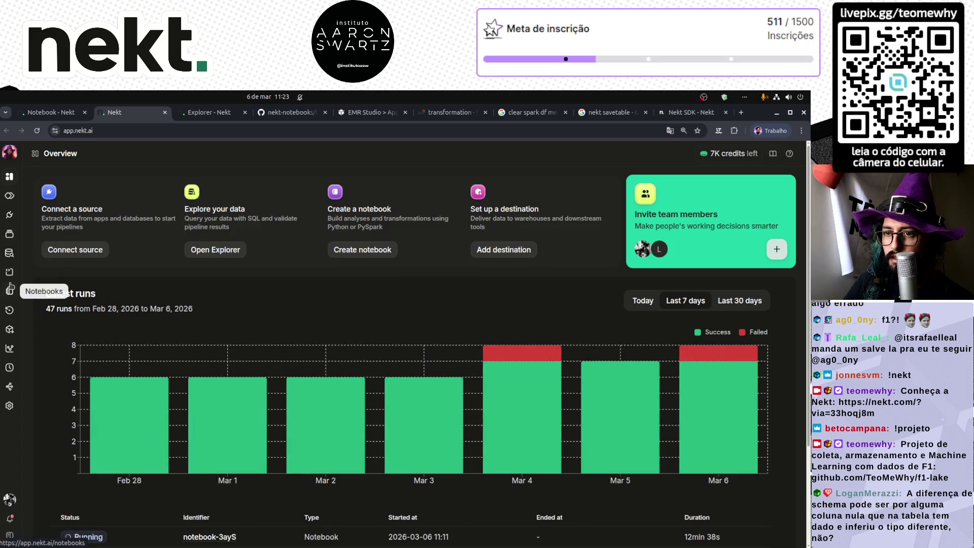
pyautogui.click(10, 291)
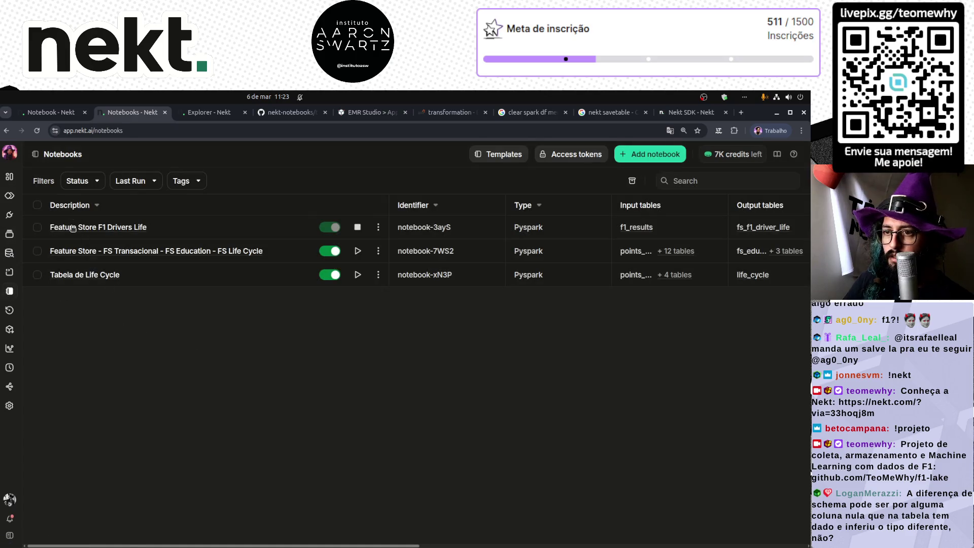
pyautogui.click(73, 229)
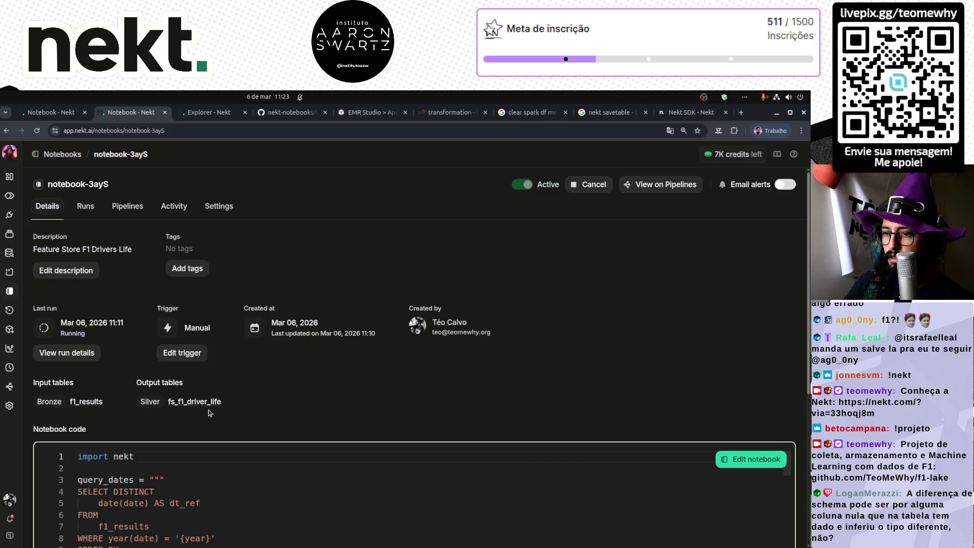
pyautogui.scroll(-3, 219, 413)
pyautogui.scroll(-2, 219, 413)
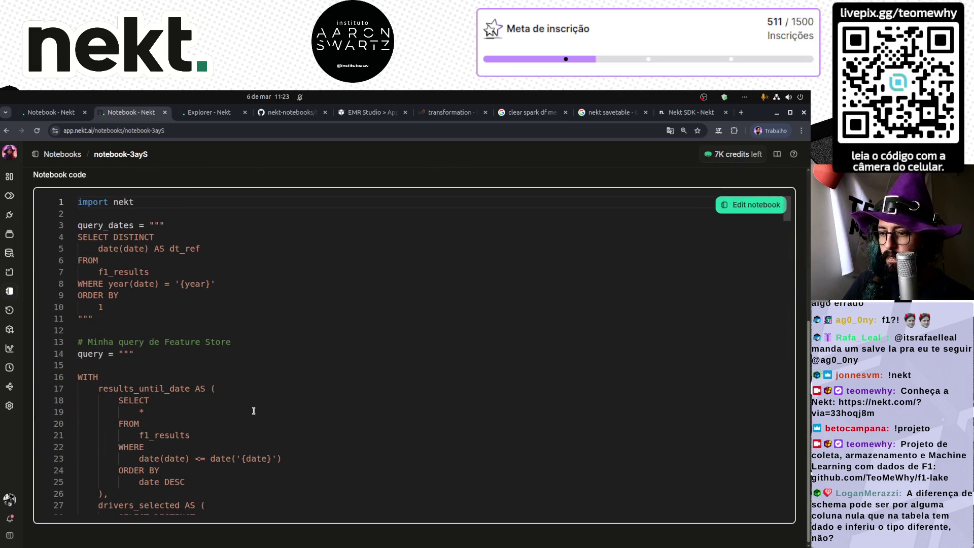
pyautogui.scroll(-3, 253, 411)
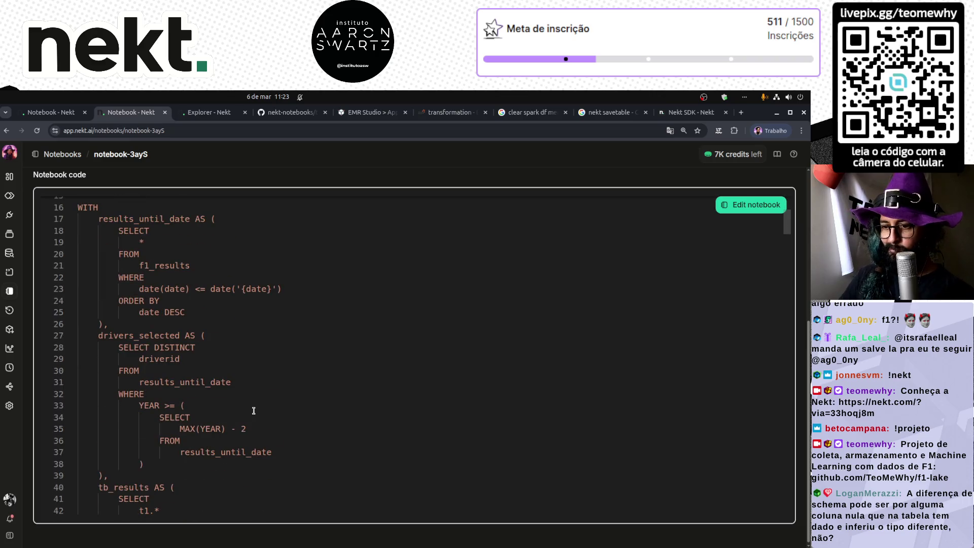
pyautogui.moveTo(787, 223)
pyautogui.mouseDown()
pyautogui.moveTo(781, 503)
pyautogui.moveTo(782, 492)
pyautogui.mouseUp()
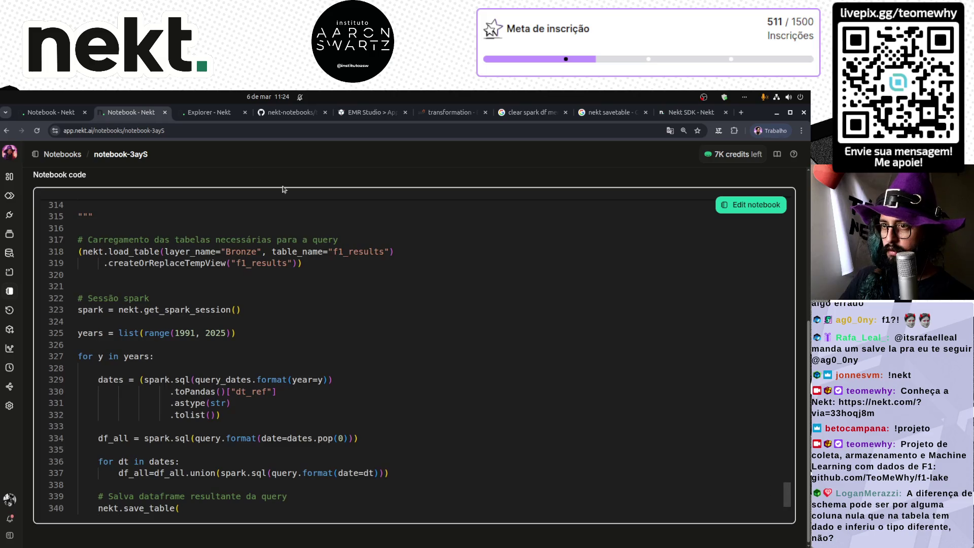
pyautogui.click(208, 116)
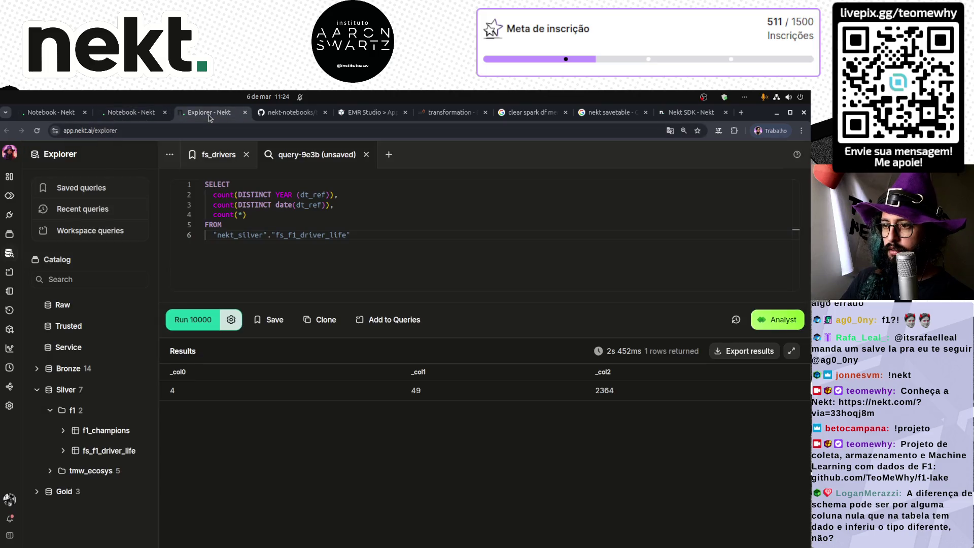
# - Reload the Explorer, run the fs_drivers query, and open the latest run's details
pyautogui.click(37, 131)
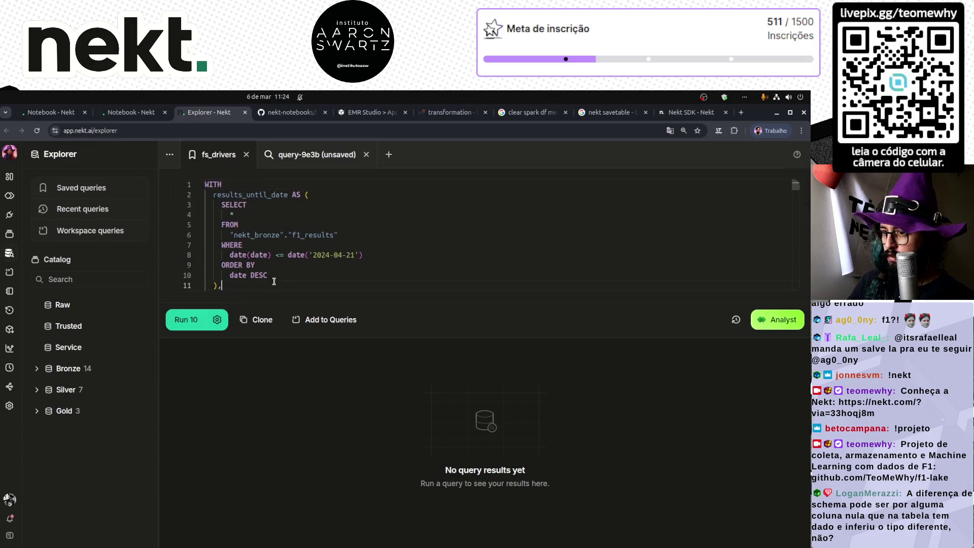
pyautogui.click(186, 319)
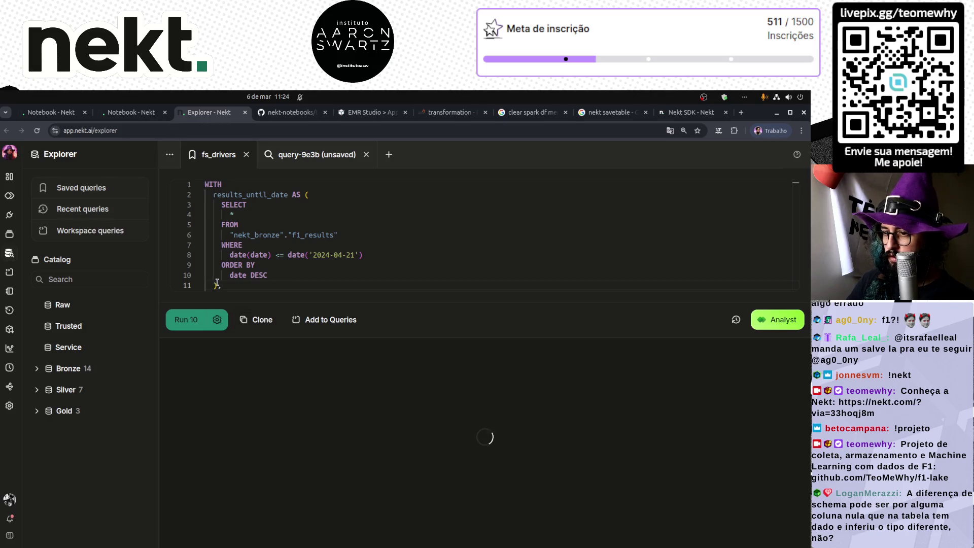
pyautogui.click(51, 112)
pyautogui.scroll(-2, 113, 203)
pyautogui.scroll(5, 112, 198)
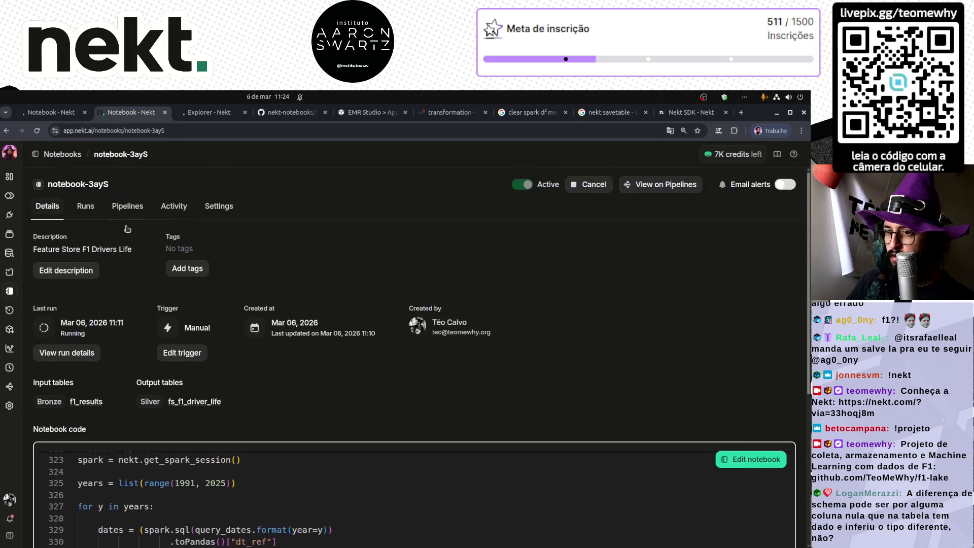
pyautogui.scroll(-5, 88, 354)
pyautogui.scroll(5, 88, 353)
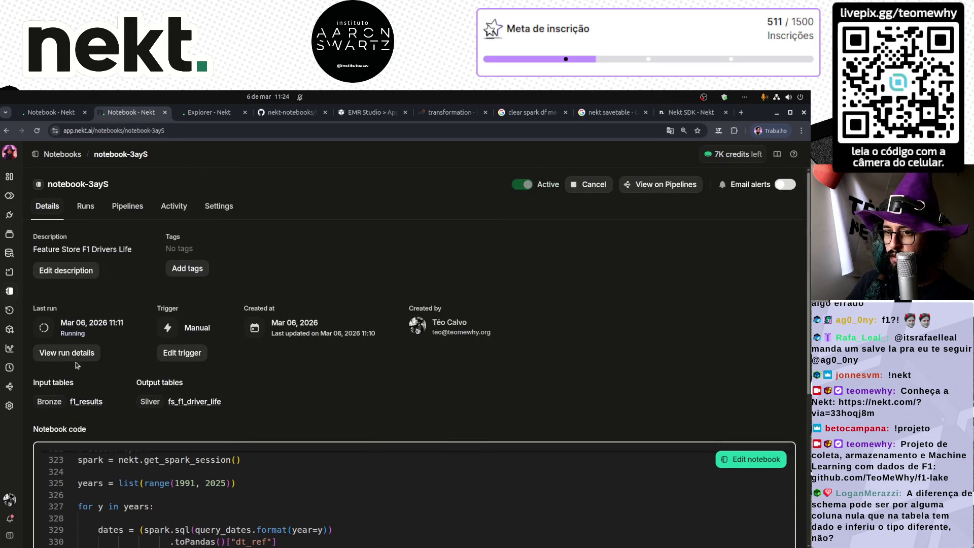
pyautogui.click(88, 354)
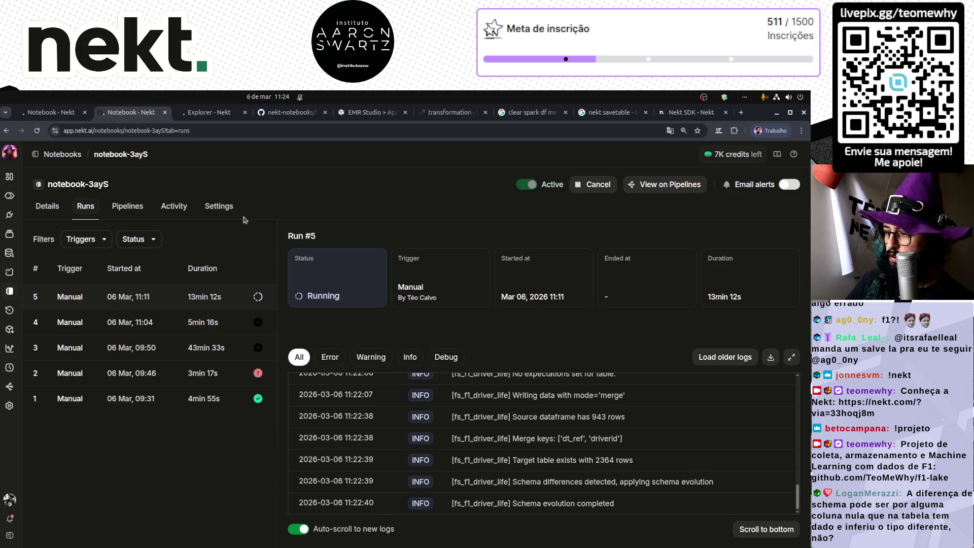
# - Run the unsaved count query again, confirming 4 years, 49 dates and 2364 rows
pyautogui.click(202, 114)
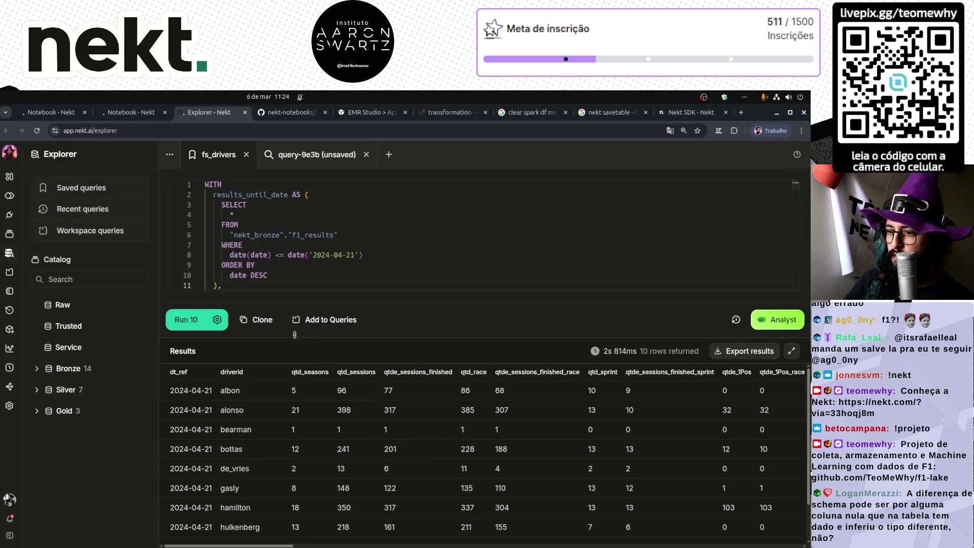
pyautogui.click(310, 163)
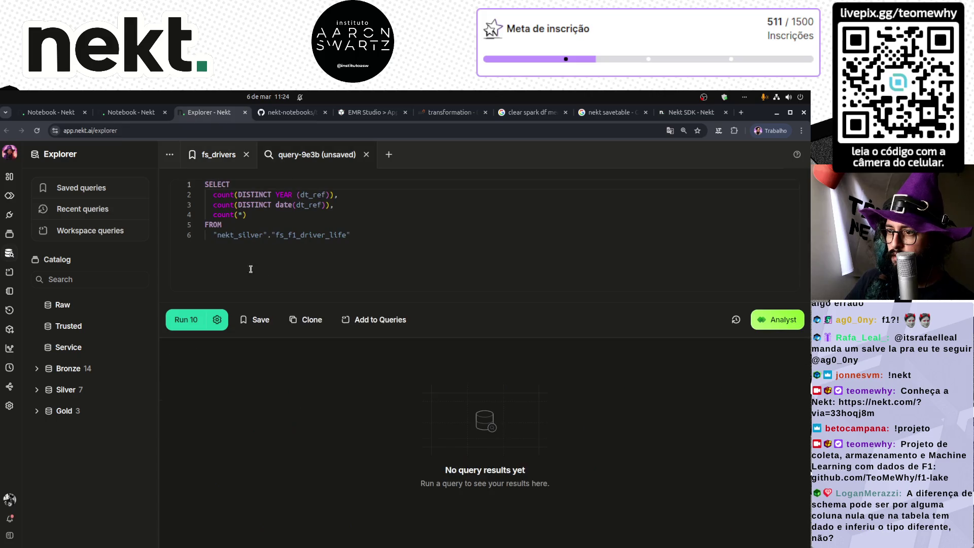
pyautogui.click(198, 320)
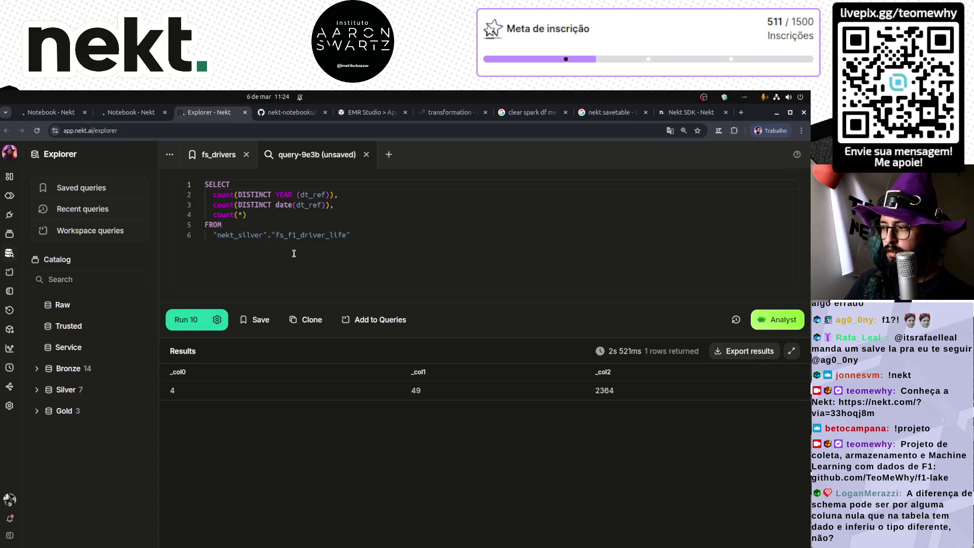
pyautogui.click(141, 114)
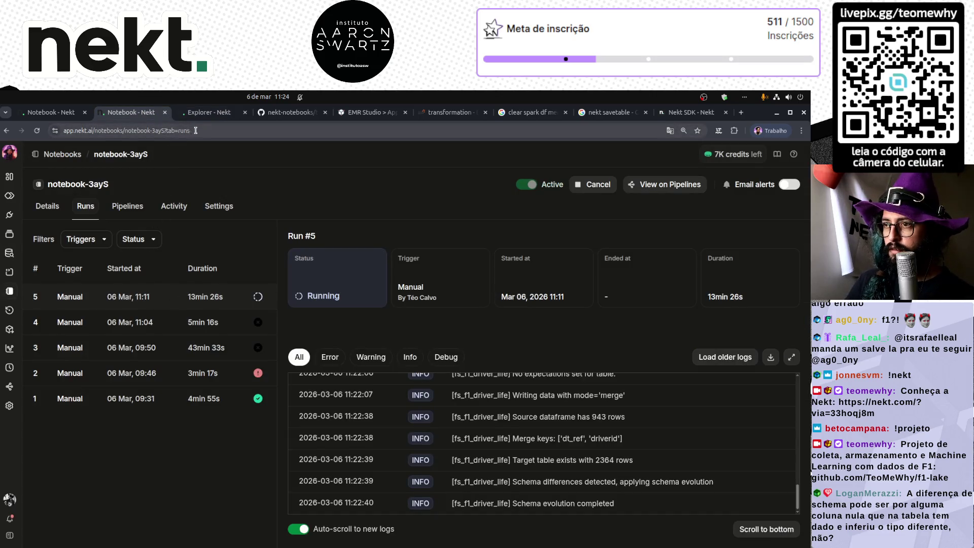
pyautogui.scroll(5, 428, 411)
pyautogui.scroll(3, 427, 411)
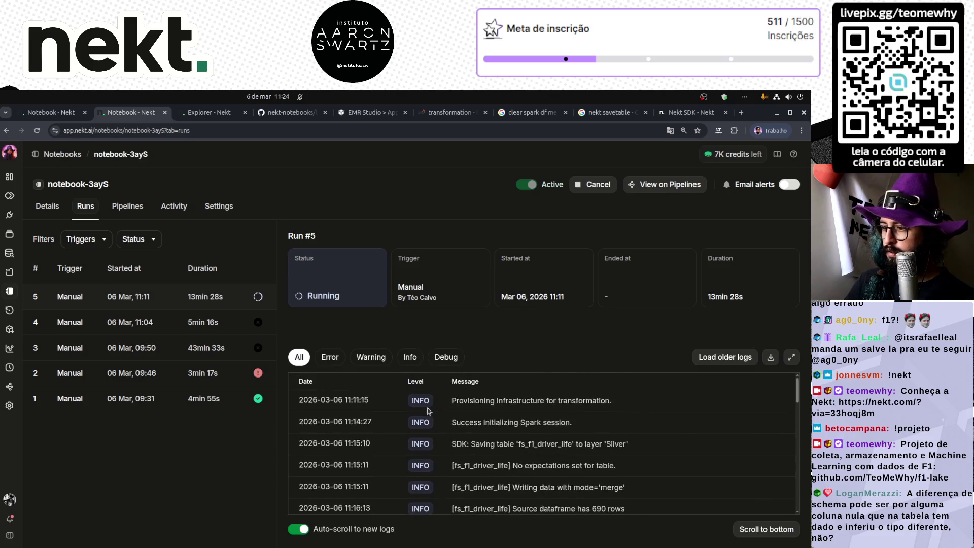
pyautogui.click(147, 300)
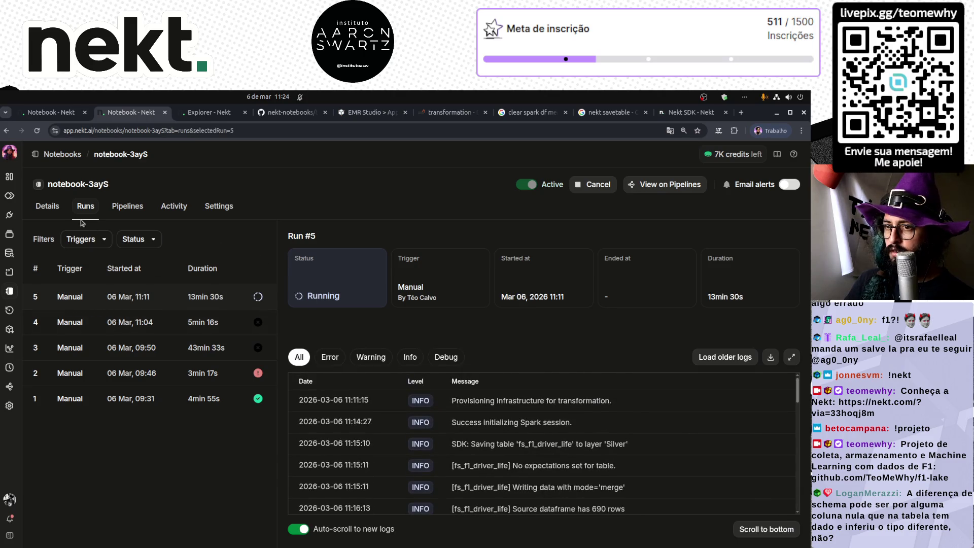
pyautogui.click(47, 207)
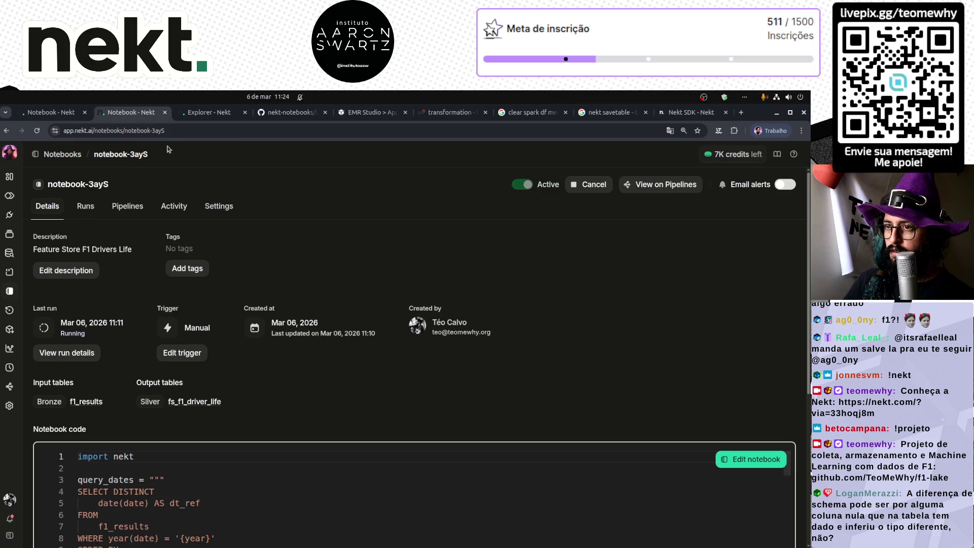
pyautogui.click(192, 131)
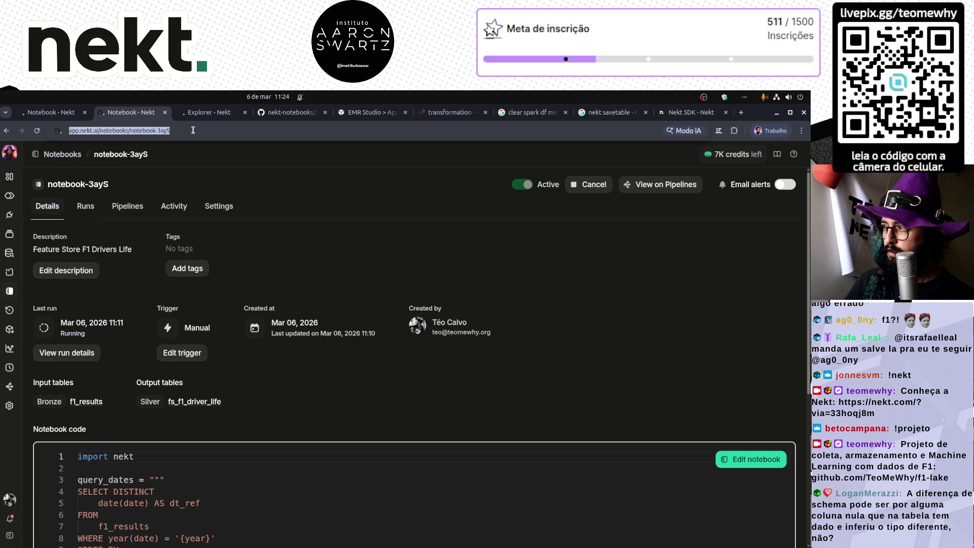
pyautogui.hotkey('alt', 'Tab')
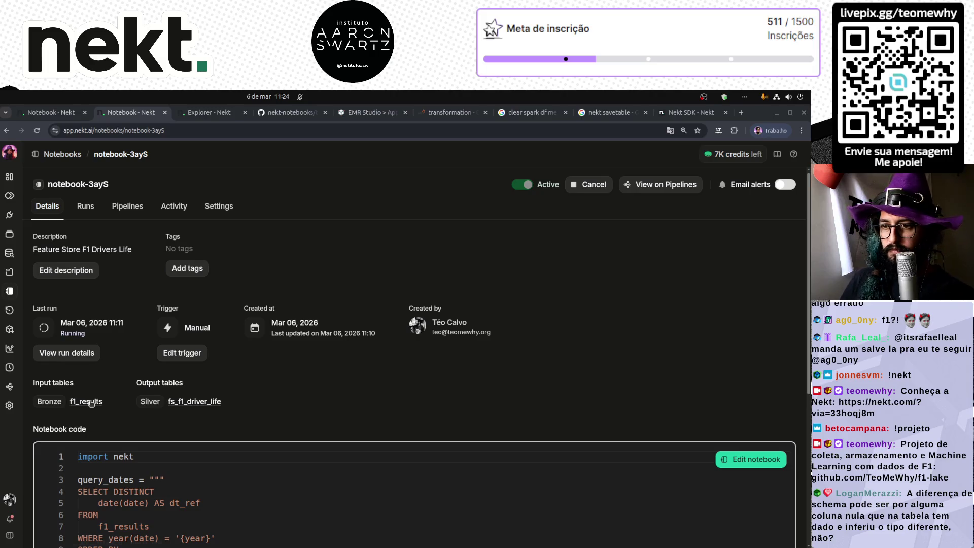
pyautogui.click(89, 206)
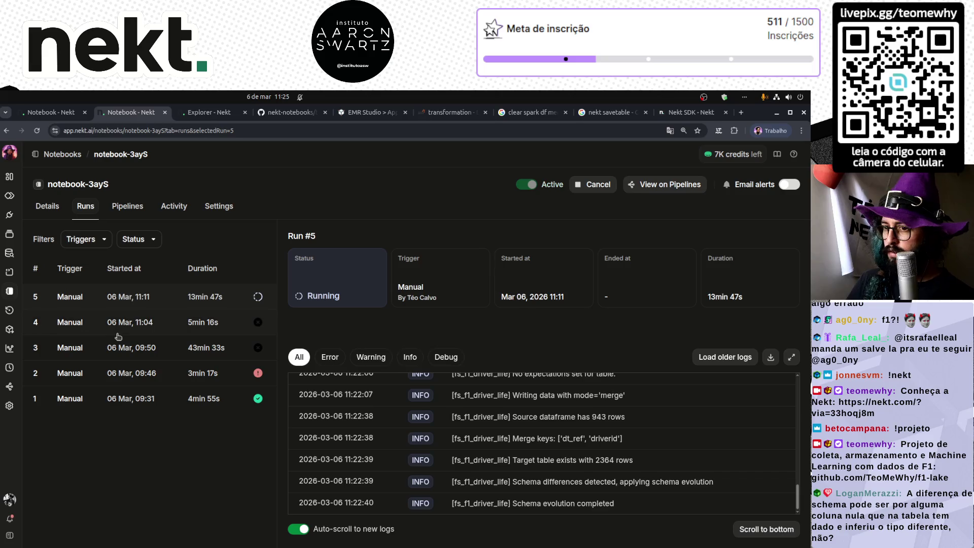
pyautogui.click(134, 208)
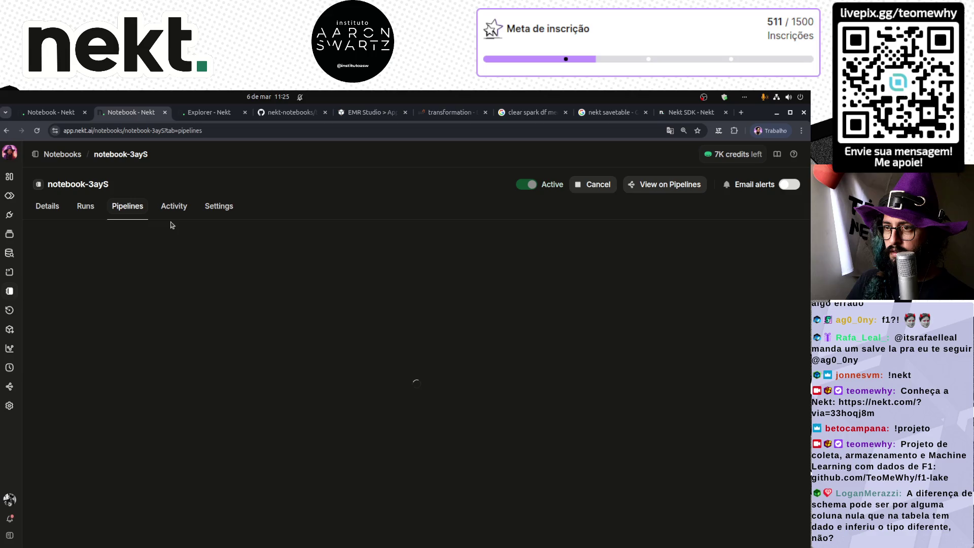
pyautogui.click(81, 210)
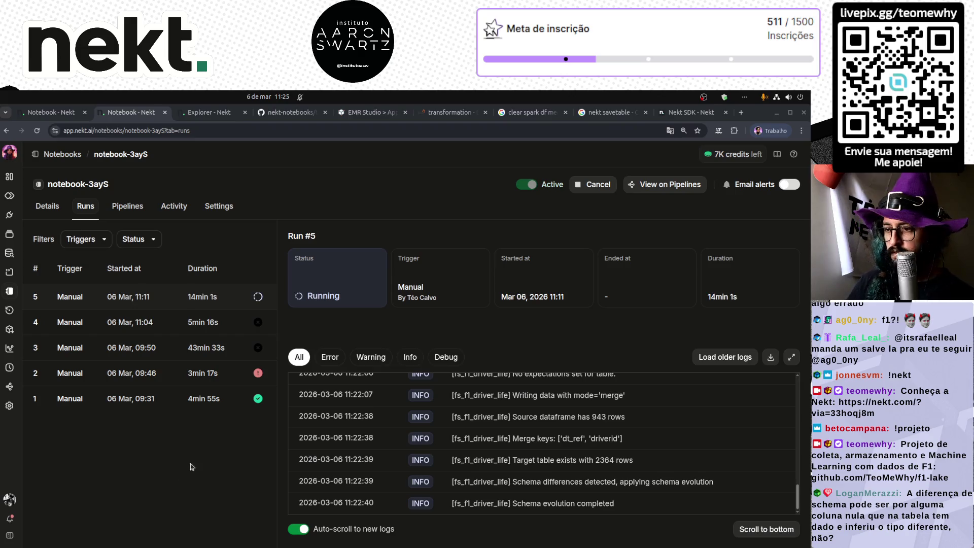
pyautogui.click(145, 298)
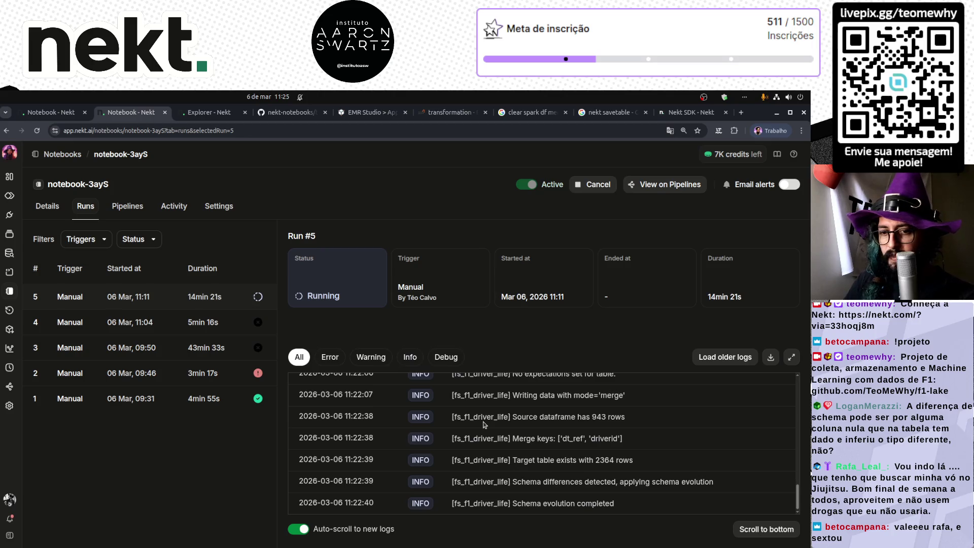
pyautogui.click(133, 206)
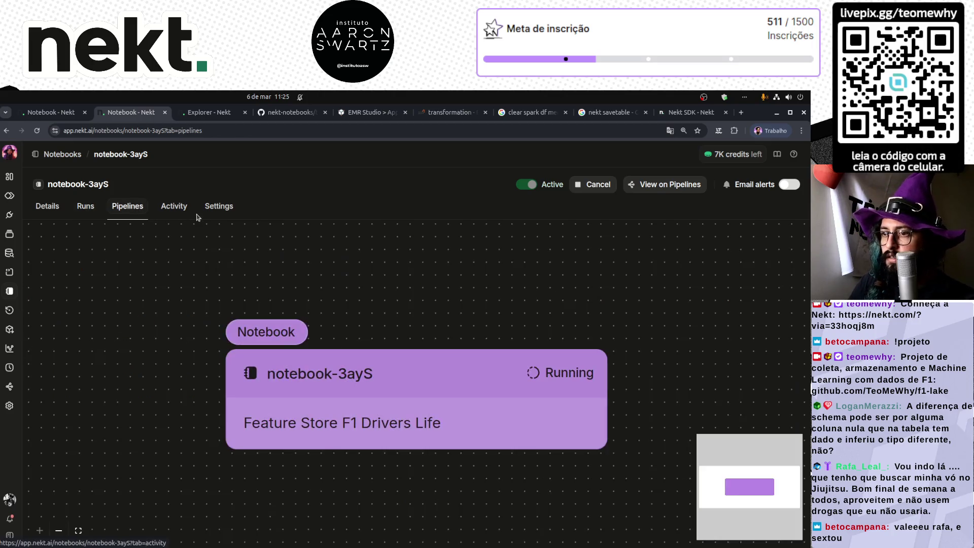
pyautogui.click(179, 208)
pyautogui.click(233, 211)
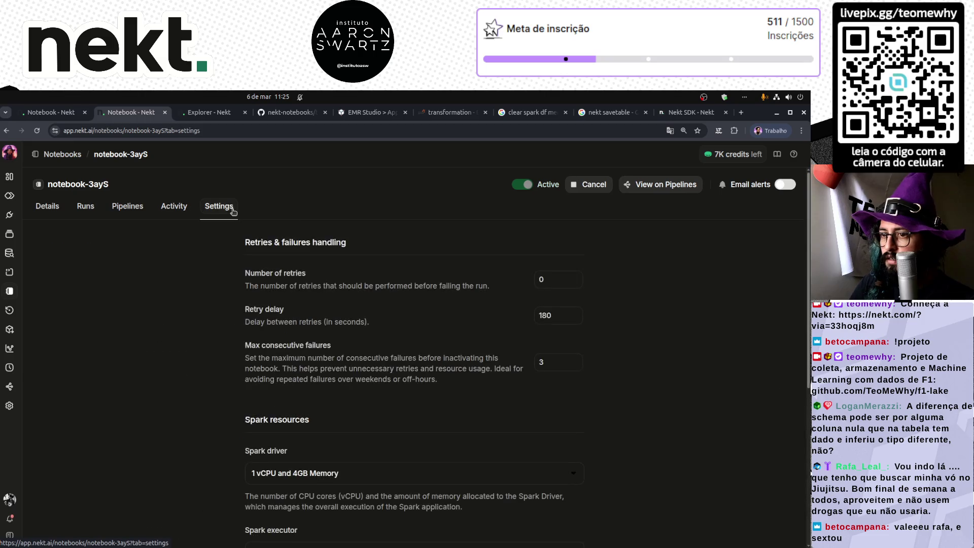
pyautogui.click(83, 208)
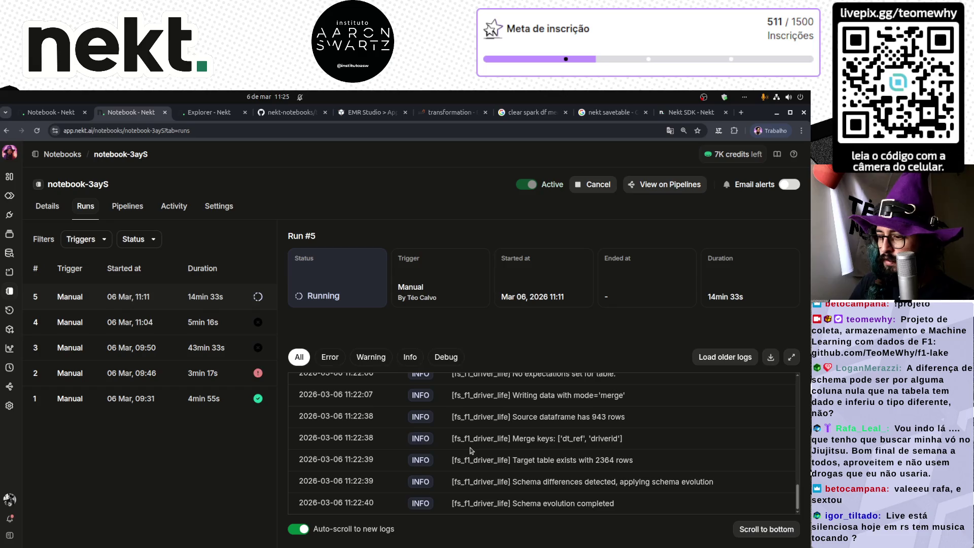
pyautogui.click(208, 112)
pyautogui.click(311, 115)
# - Reload the Spark Executors page to check the current executor statistics
pyautogui.click(438, 113)
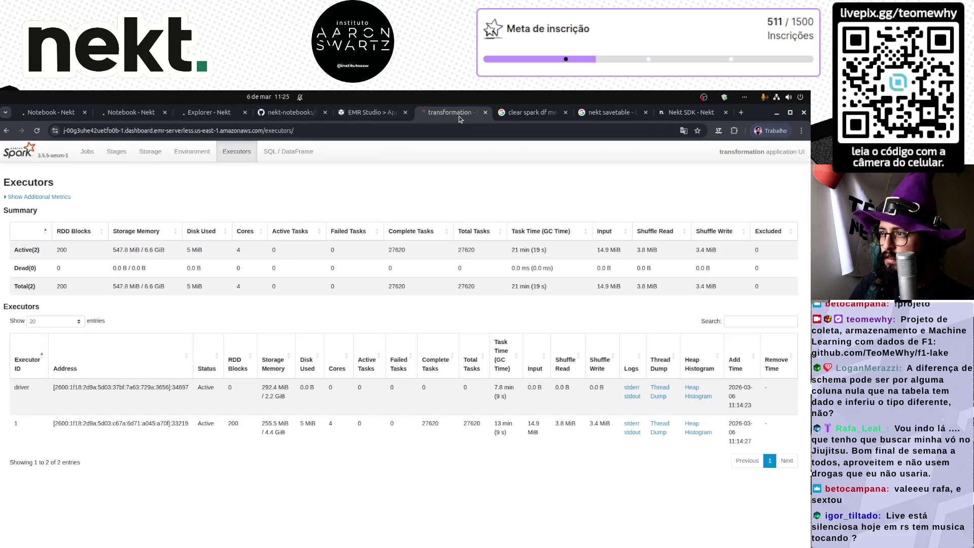
pyautogui.click(38, 133)
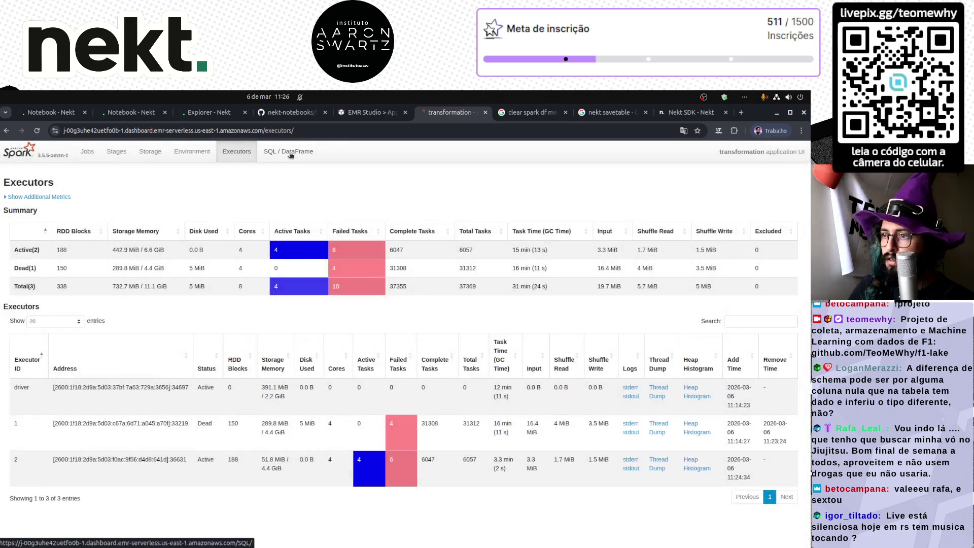
pyautogui.click(291, 155)
pyautogui.click(144, 115)
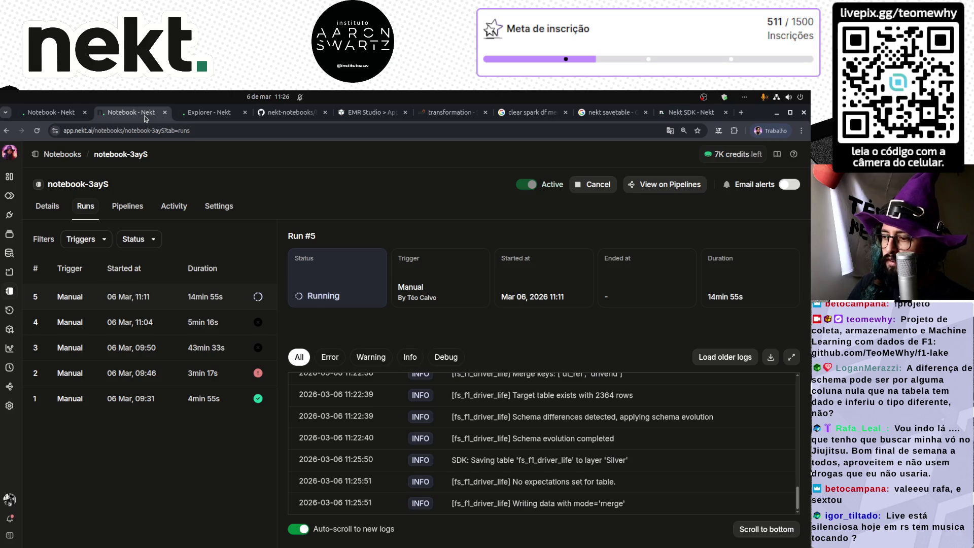
# - Re-run the year and row count query twice in the SQL explorer
pyautogui.hotkey('ctrl', 'Tab')
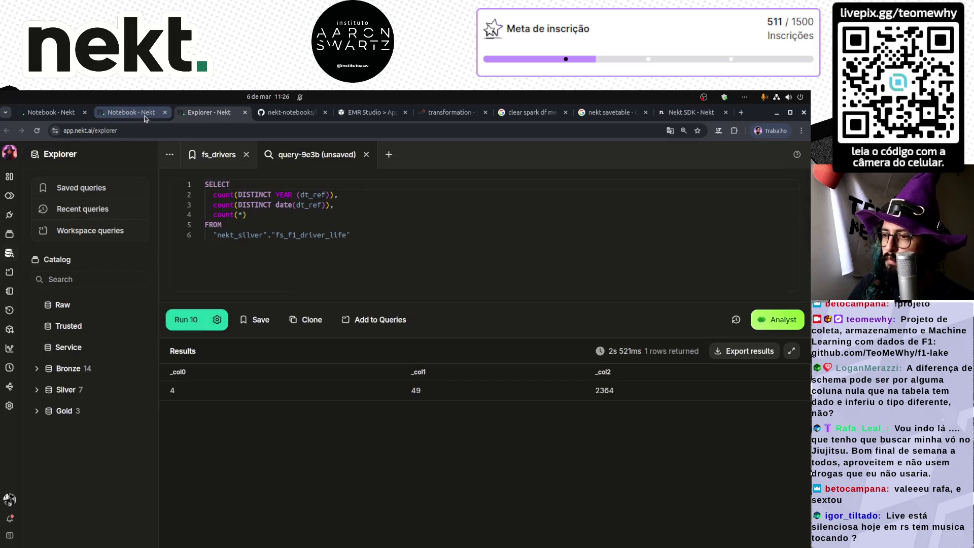
pyautogui.click(428, 261)
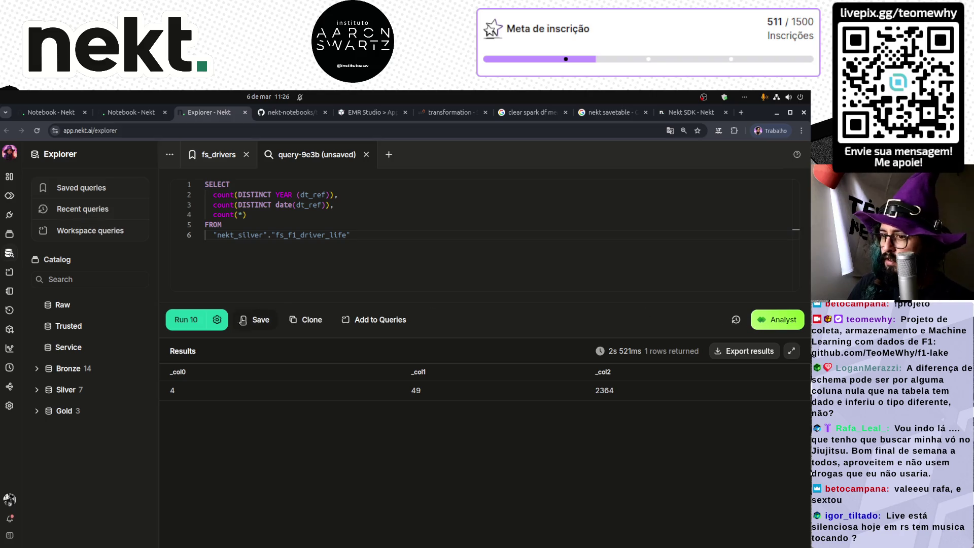
pyautogui.click(190, 319)
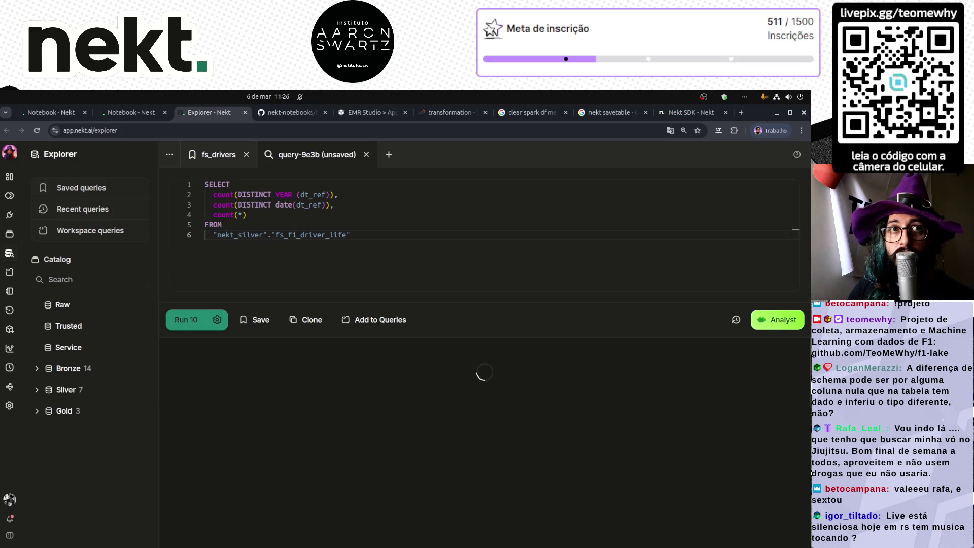
pyautogui.moveTo(208, 543)
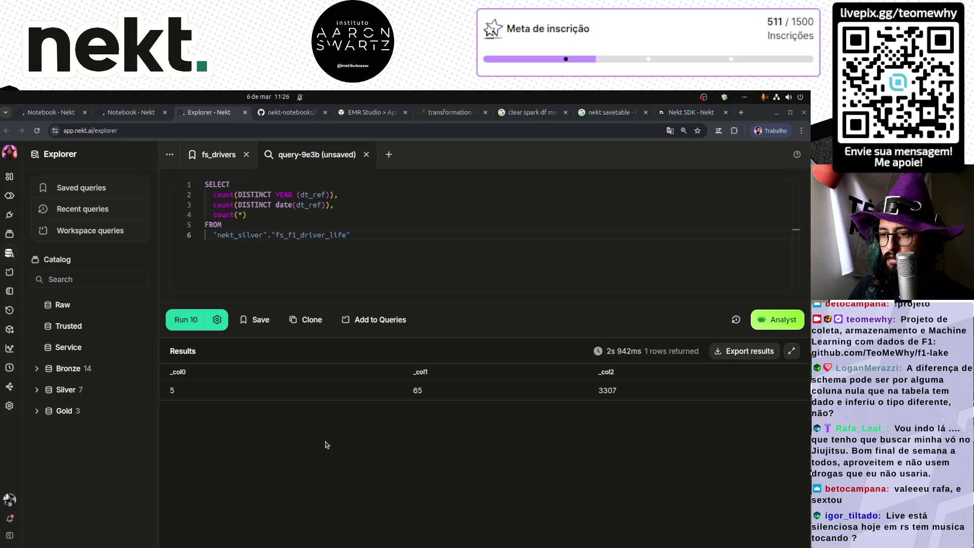
pyautogui.click(341, 265)
pyautogui.click(186, 319)
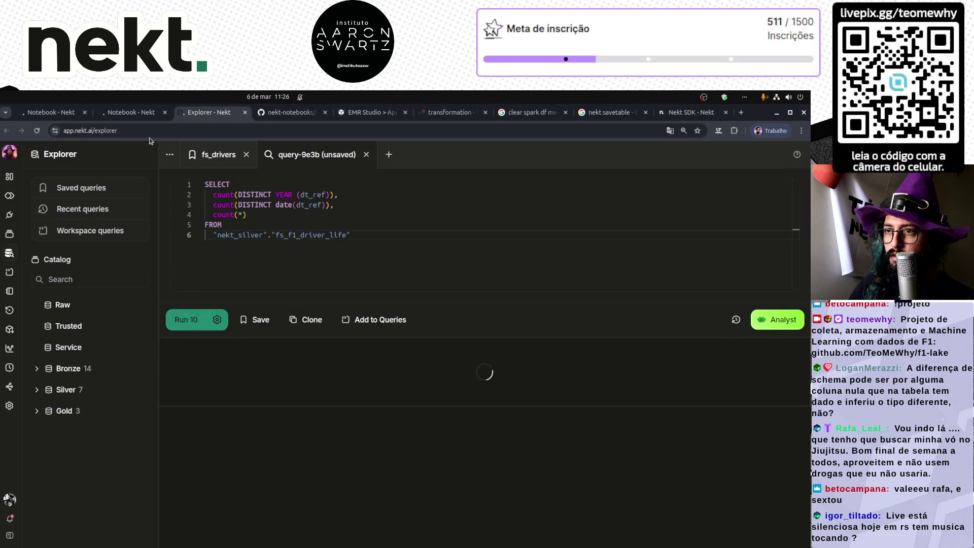
pyautogui.click(134, 115)
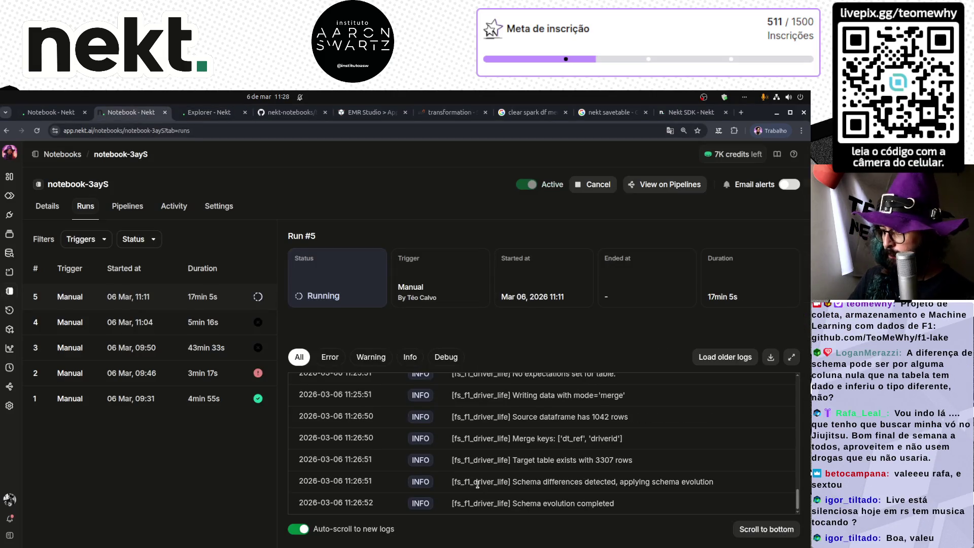
# - Highlight the schema evolution log line, then re-run the count query, now 4349 rows across 82 dates
pyautogui.moveTo(451, 504); pyautogui.dragTo(624, 503)
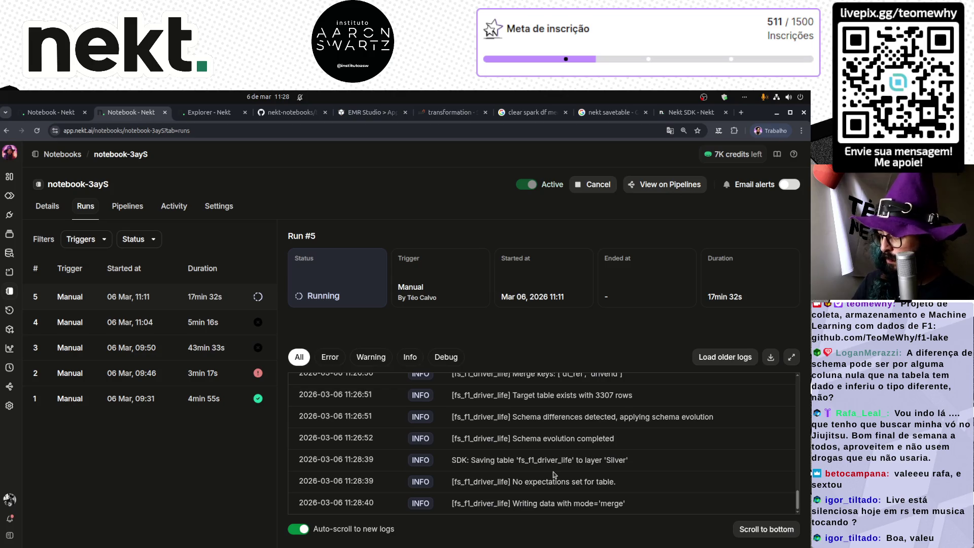
pyautogui.moveTo(515, 502); pyautogui.dragTo(638, 502)
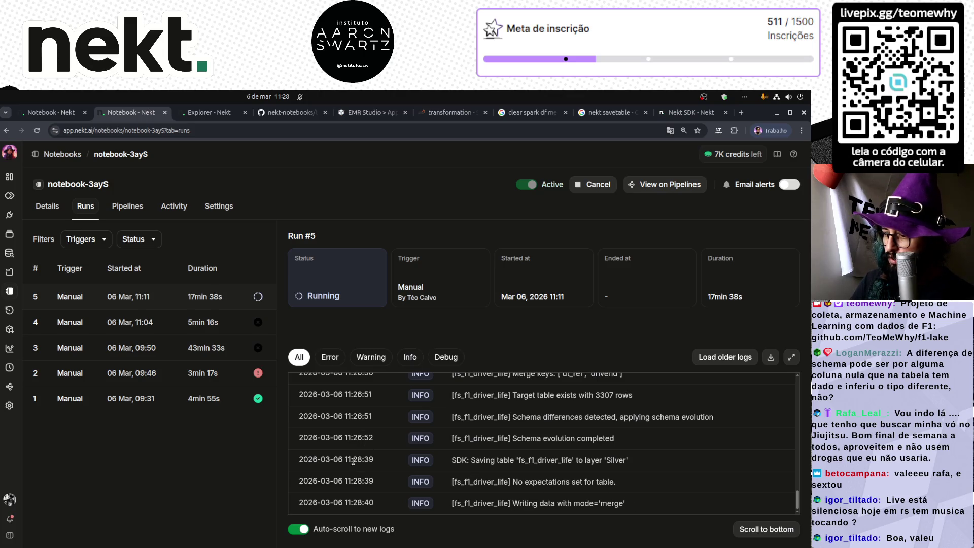
pyautogui.hotkey('ctrl', 'Tab')
pyautogui.click(173, 323)
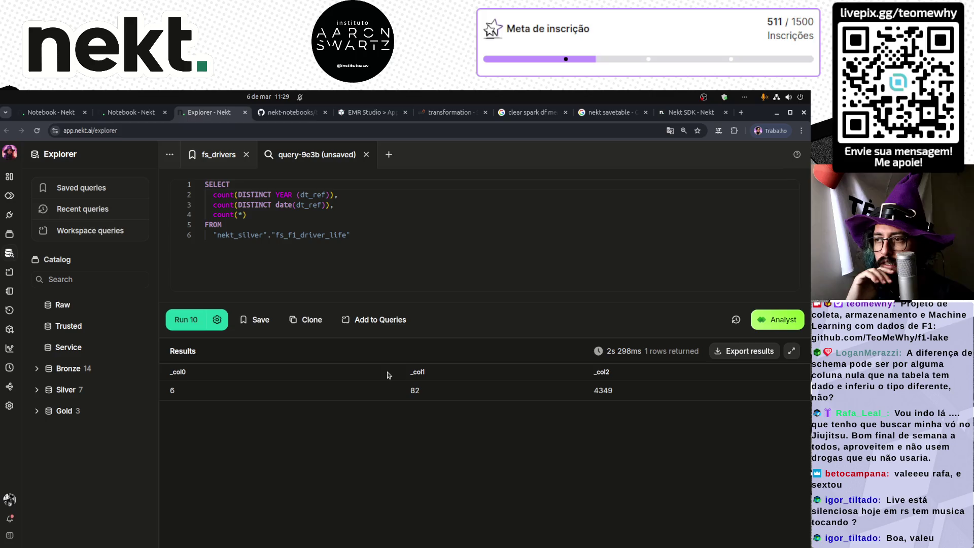
pyautogui.click(127, 113)
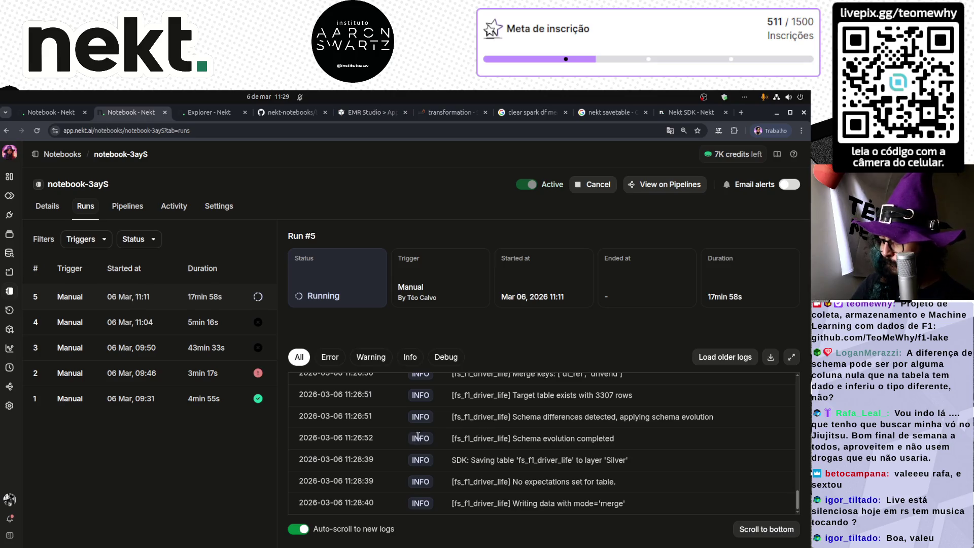
pyautogui.click(446, 112)
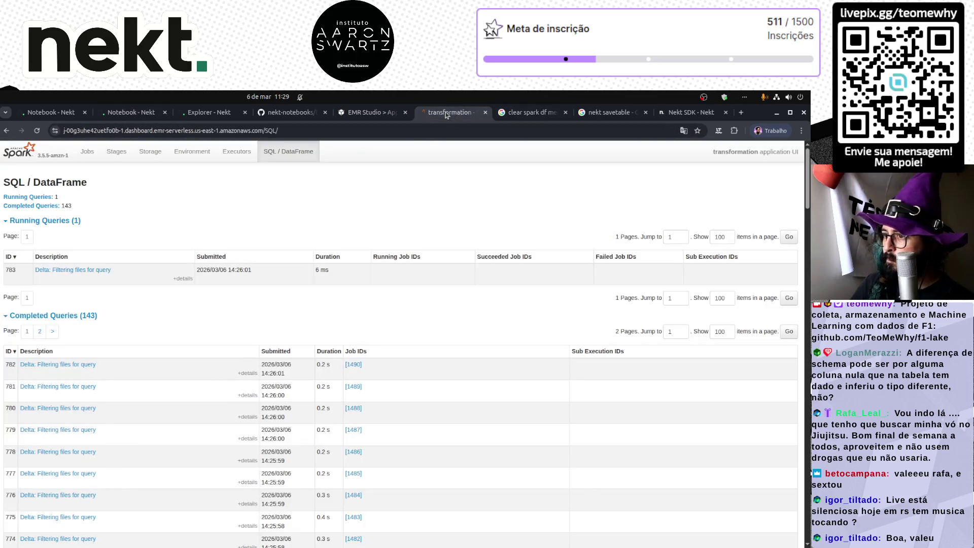
# - Refresh the Spark SQL / DataFrame page and collapse the Running Queries list
pyautogui.click(37, 130)
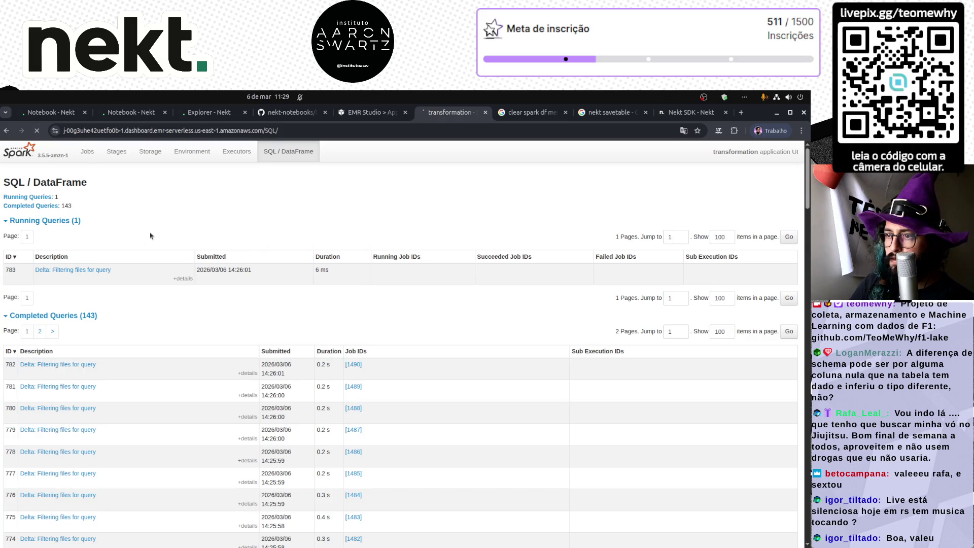
pyautogui.click(239, 223)
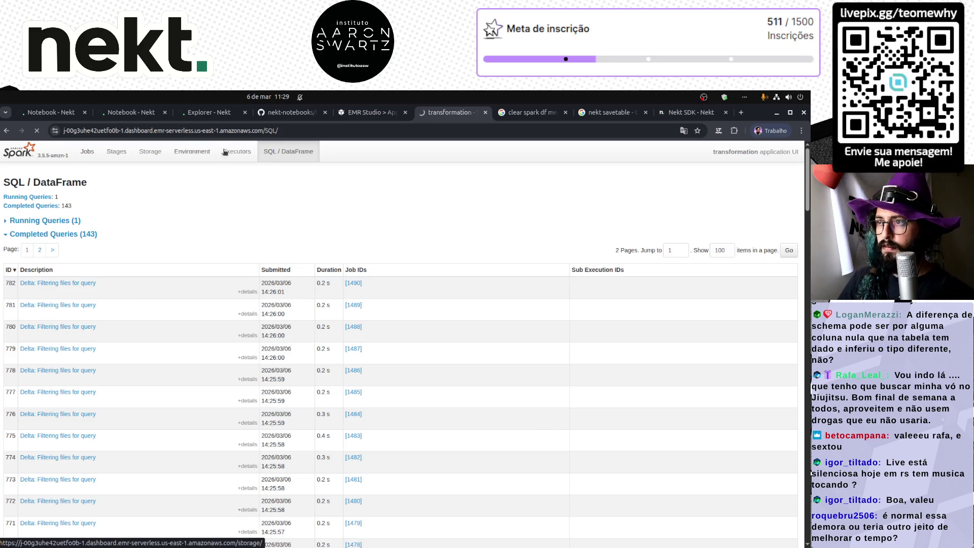
pyautogui.click(358, 113)
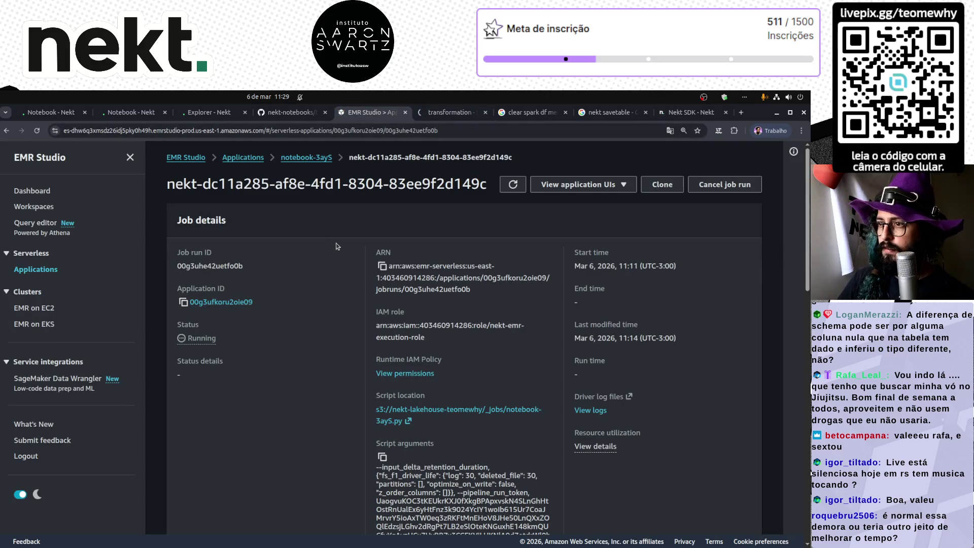
# - Reload the EMR Studio job details and select the 1440 runtime timeout under Additional configurations
pyautogui.scroll(-15, 337, 243)
pyautogui.scroll(3, 336, 242)
pyautogui.scroll(12, 337, 242)
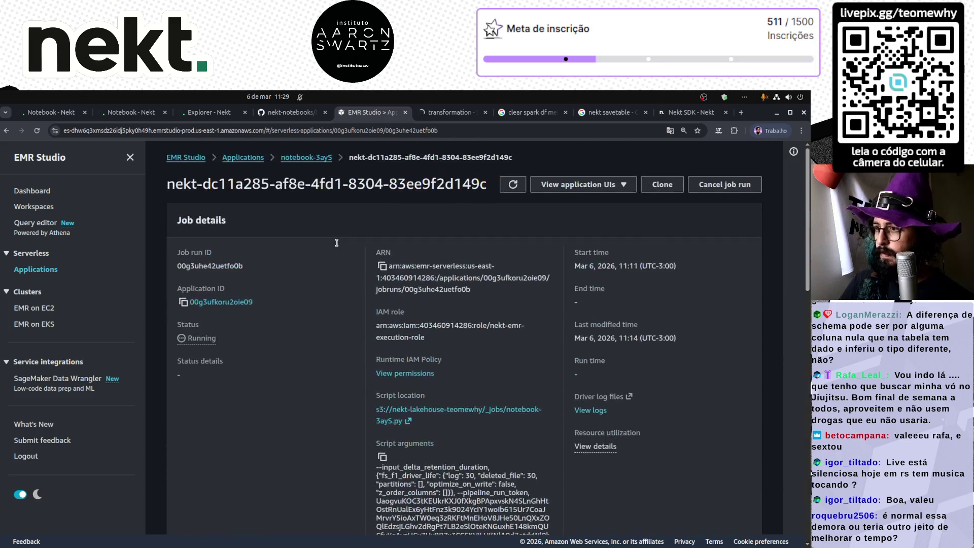
pyautogui.press('F5')
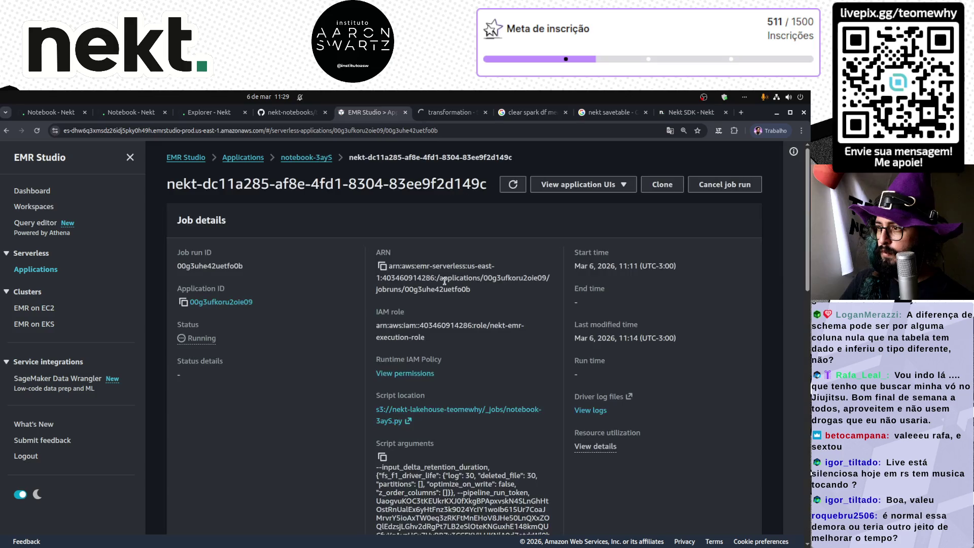
pyautogui.scroll(-10, 447, 316)
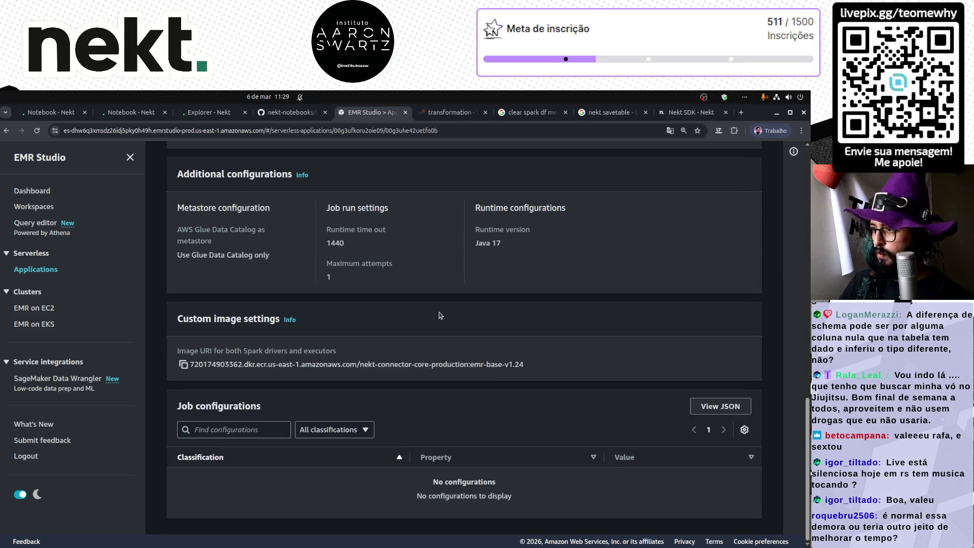
pyautogui.scroll(1, 457, 305)
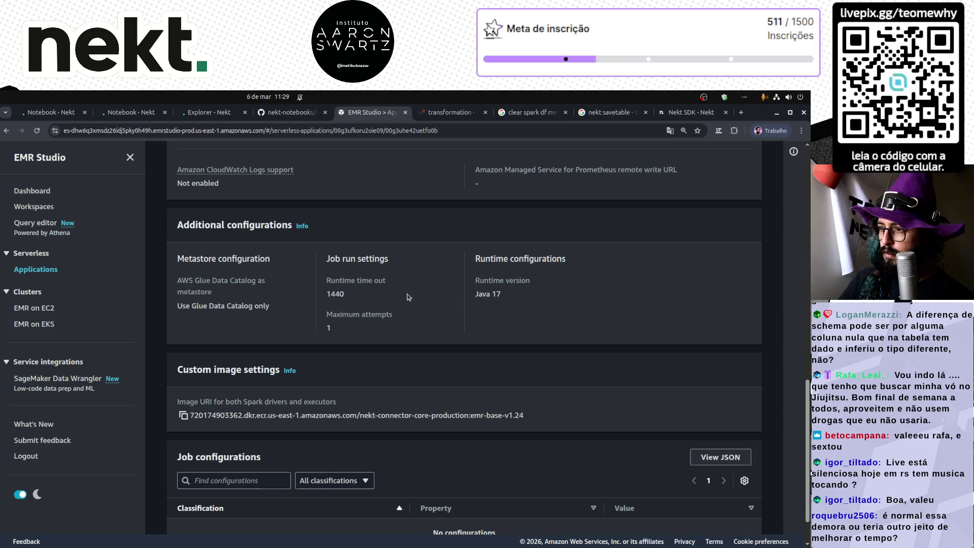
pyautogui.doubleClick(333, 293)
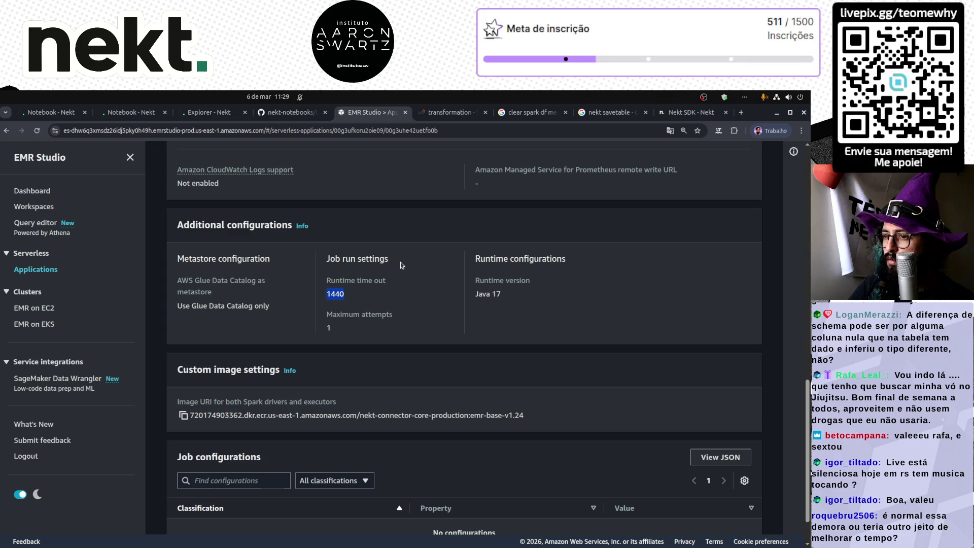
pyautogui.hotkey('ctrl', 'Tab')
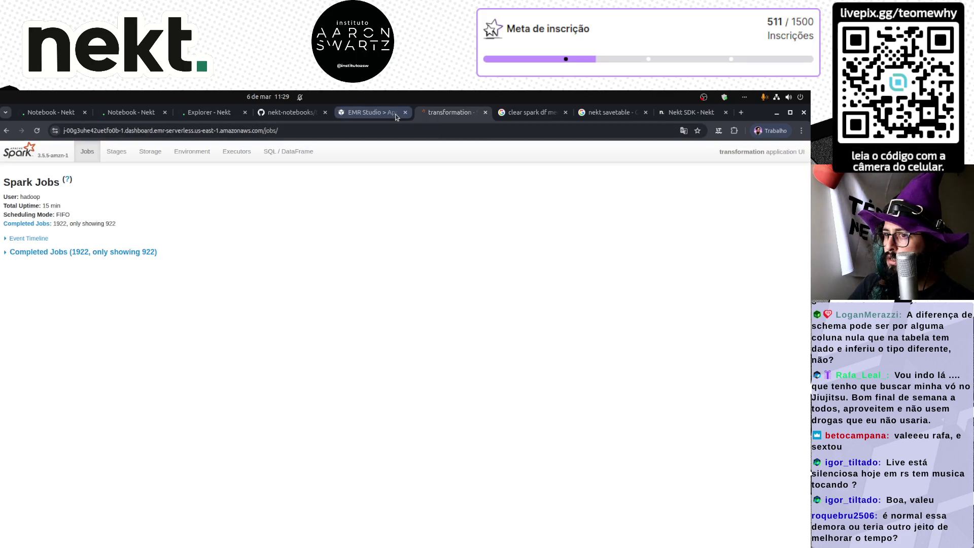
# - Expand Completed Jobs and view the Spark Storage, Environment and Executors pages
pyautogui.click(147, 252)
pyautogui.click(191, 160)
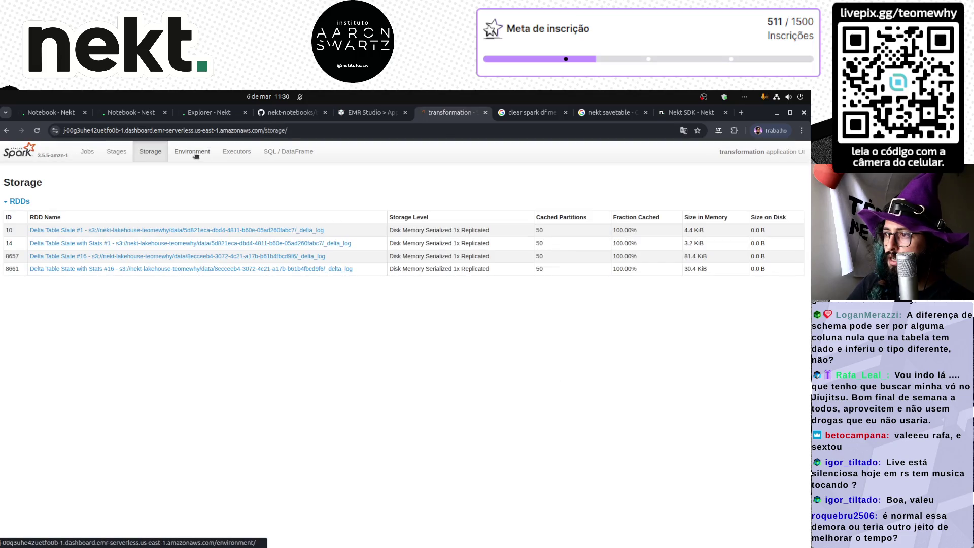
pyautogui.click(196, 156)
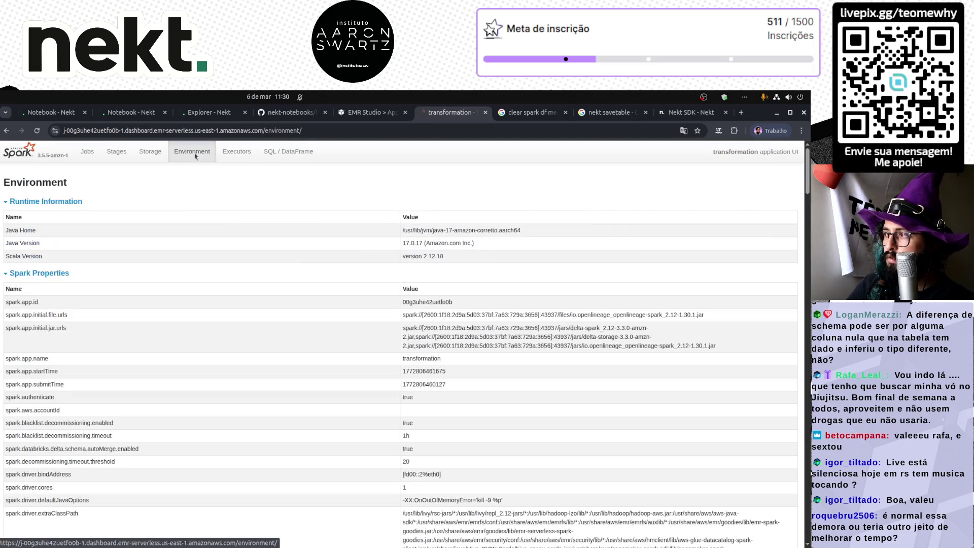
pyautogui.click(237, 157)
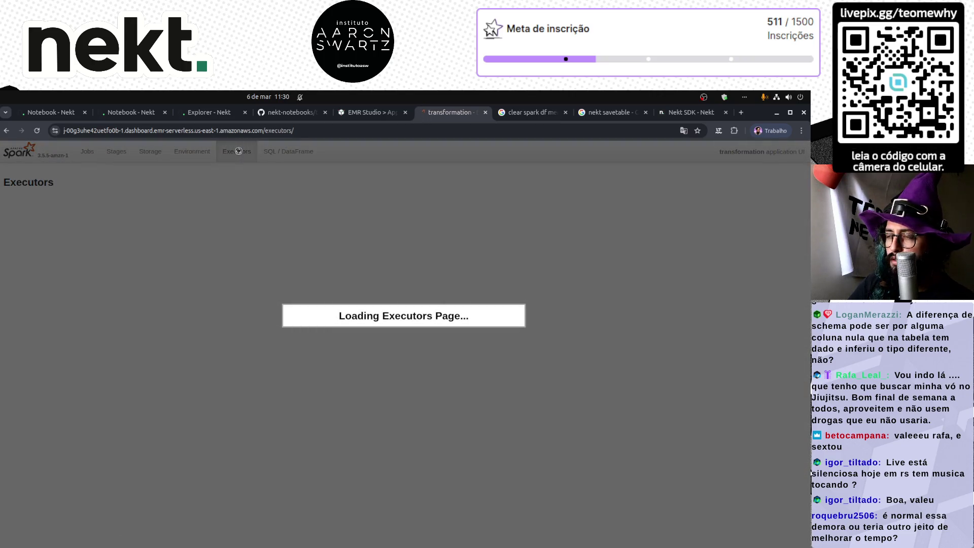
pyautogui.click(292, 112)
# - Re-run the Explorer count query (6 years, 82 dates, 4349 rows) and check the Spark Jobs page
pyautogui.click(230, 114)
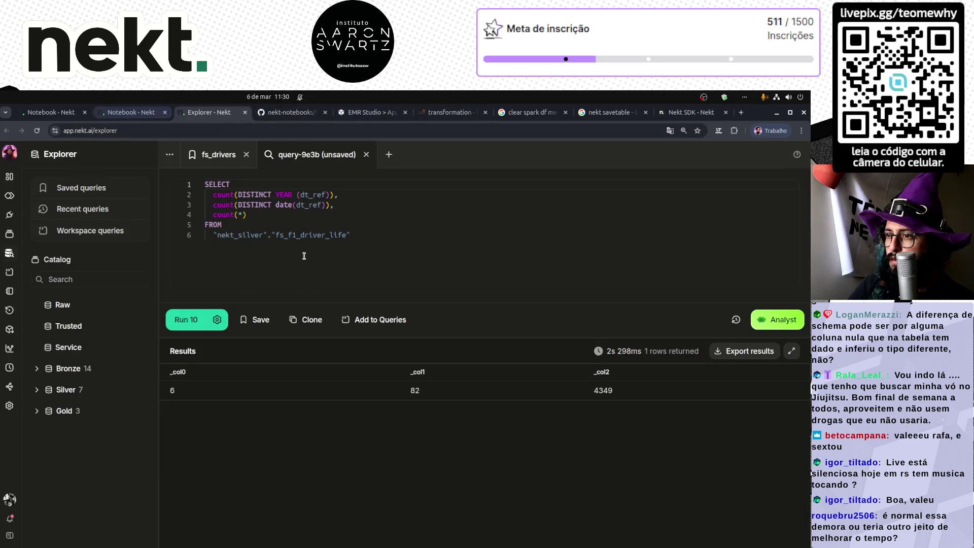
pyautogui.click(185, 320)
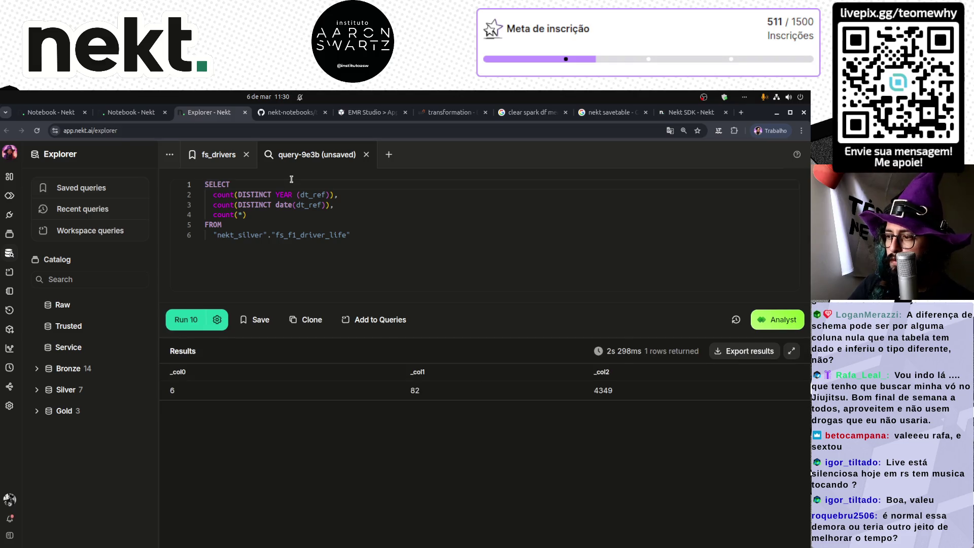
pyautogui.click(382, 113)
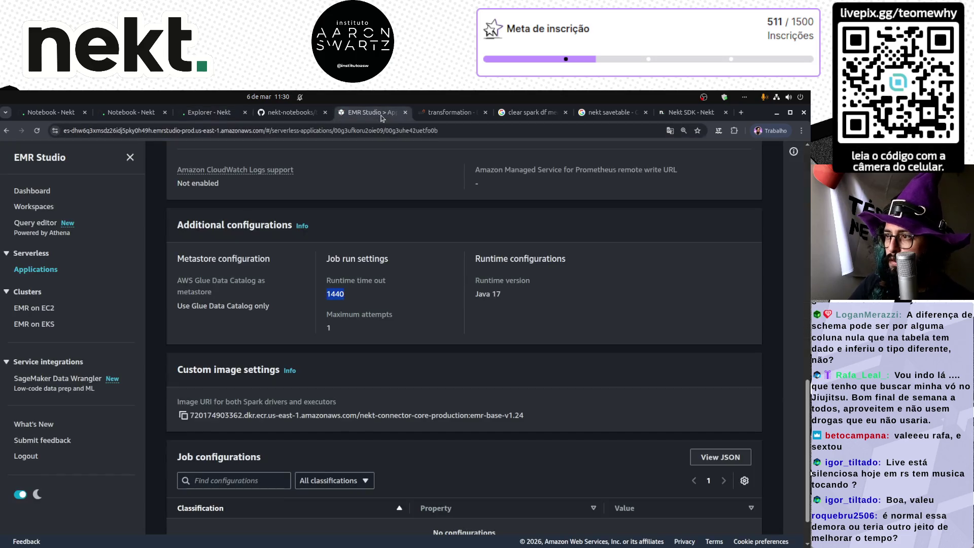
pyautogui.hotkey('ctrl', 'Tab')
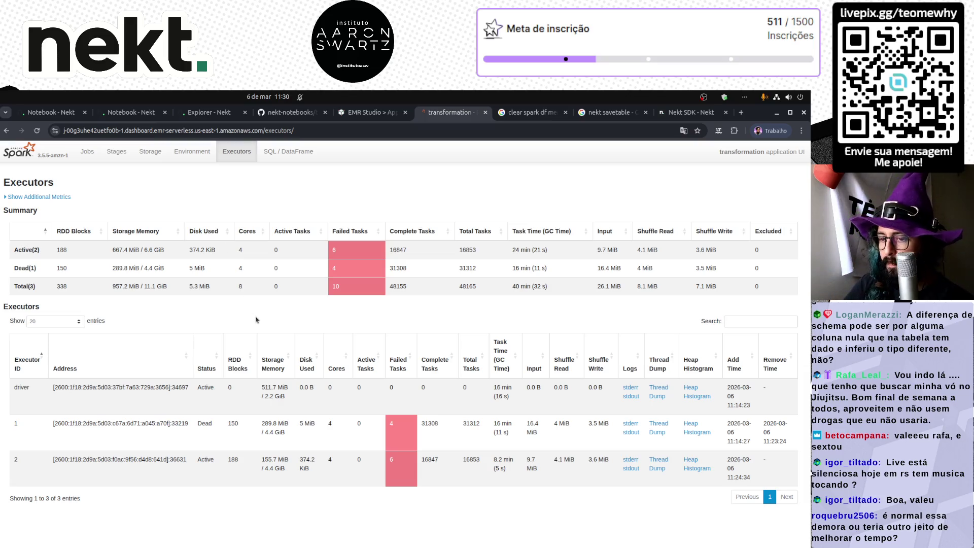
pyautogui.click(92, 153)
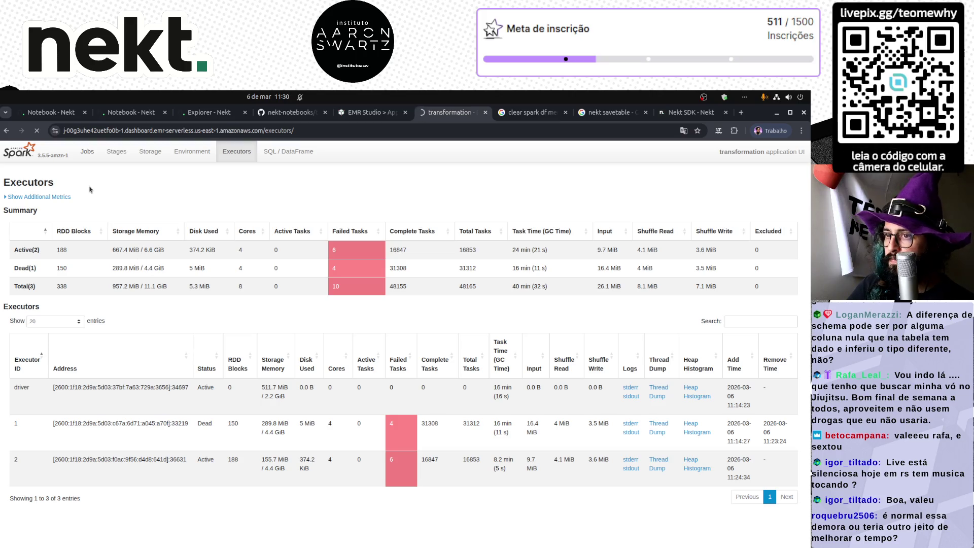
pyautogui.click(367, 113)
pyautogui.hotkey('ctrl', 'shift', 'Tab')
pyautogui.hotkey('ctrl', 'shift', 'Tab')
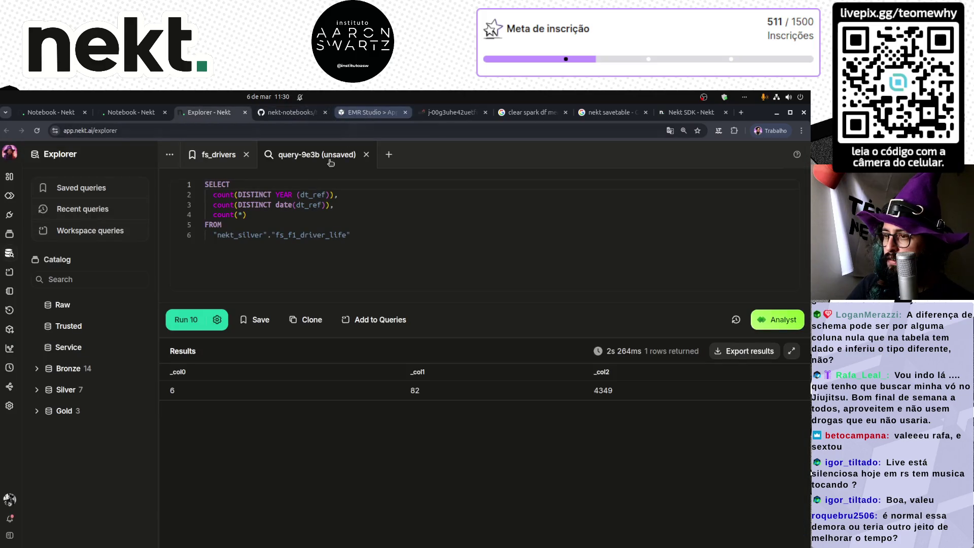
# - Re-run the count query and read the schema evolution lines in the notebook run log
pyautogui.click(186, 320)
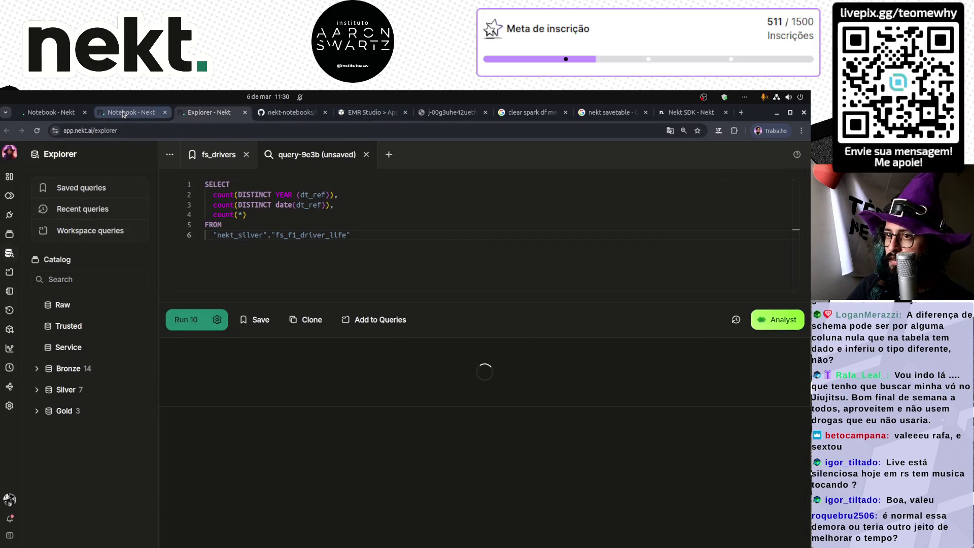
pyautogui.click(122, 112)
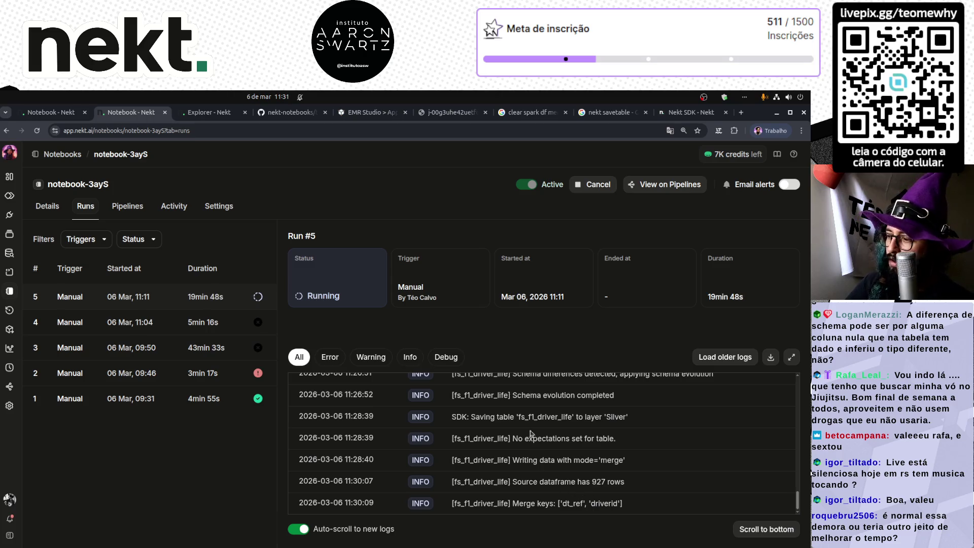
pyautogui.tripleClick(528, 395)
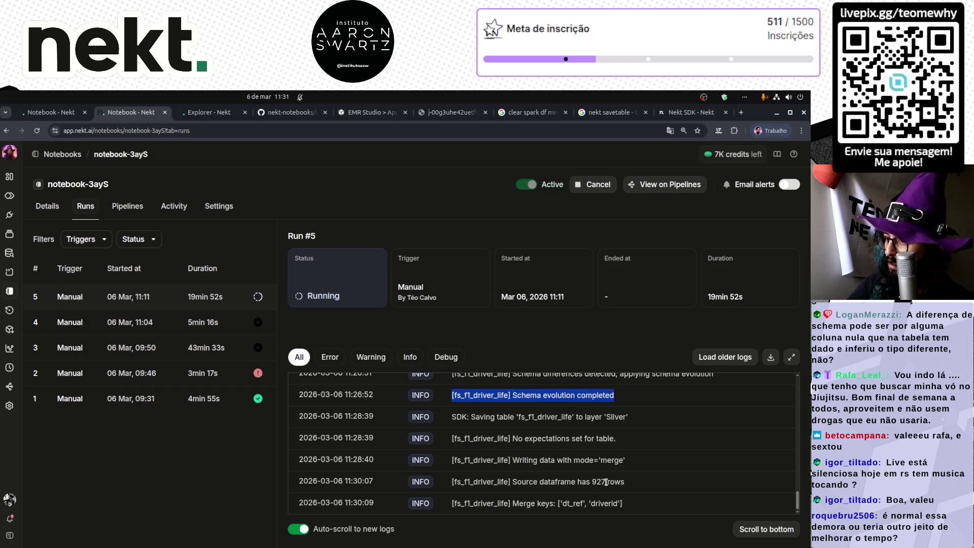
pyautogui.scroll(2, 607, 482)
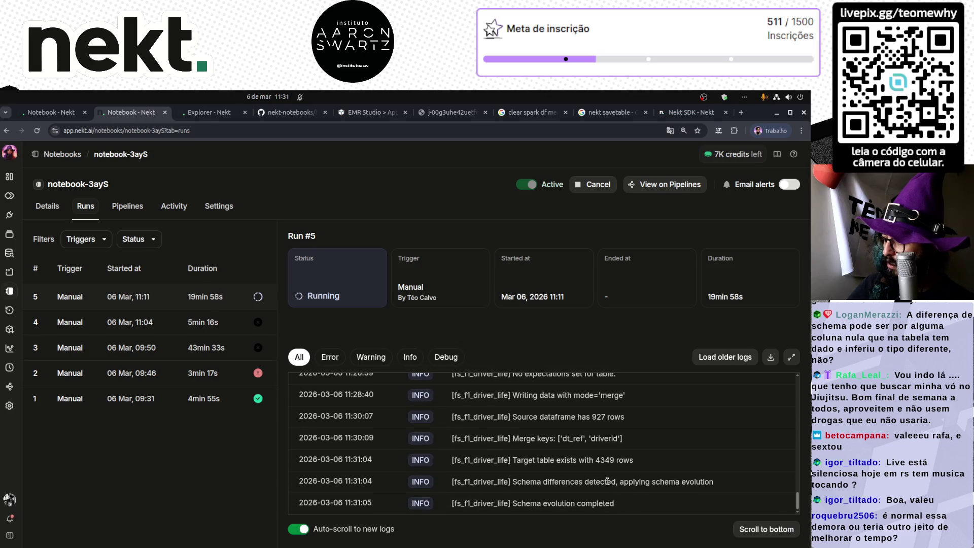
pyautogui.tripleClick(577, 503)
pyautogui.tripleClick(570, 481)
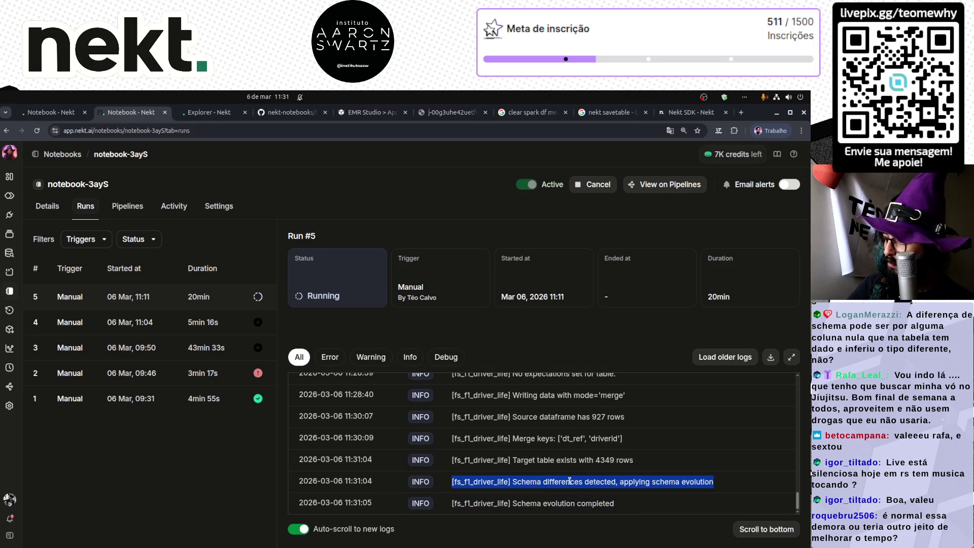
pyautogui.click(568, 503)
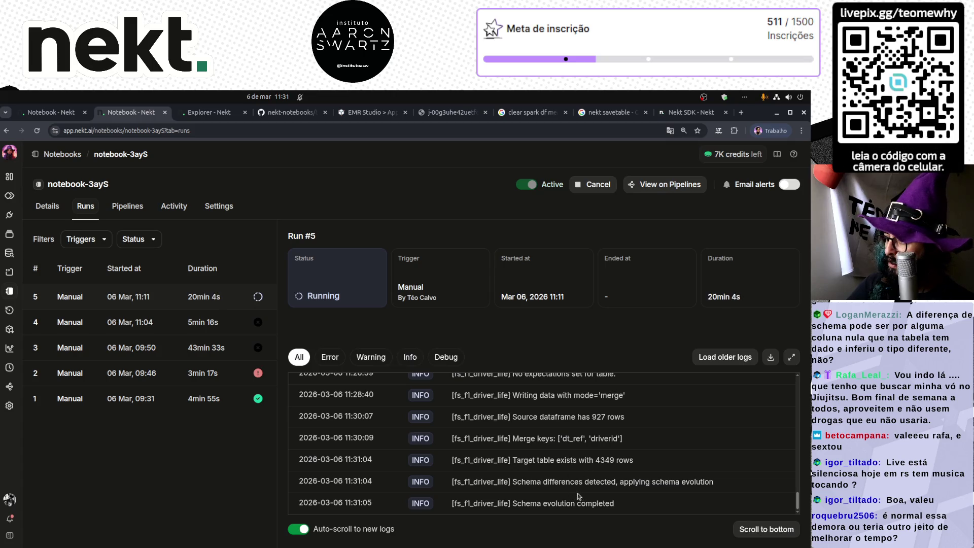
# - Re-run the year and date count query twice more, checking the notebook log in between
pyautogui.click(209, 113)
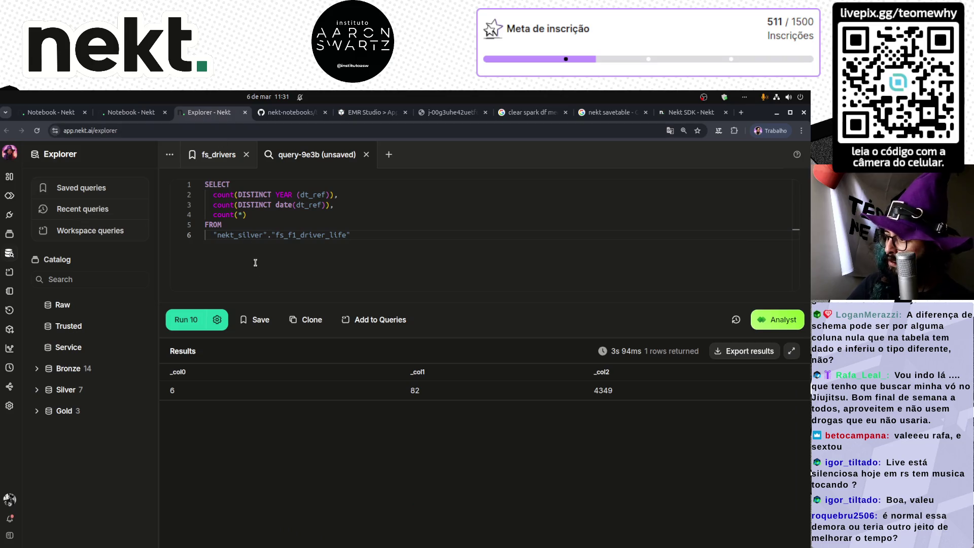
pyautogui.click(188, 319)
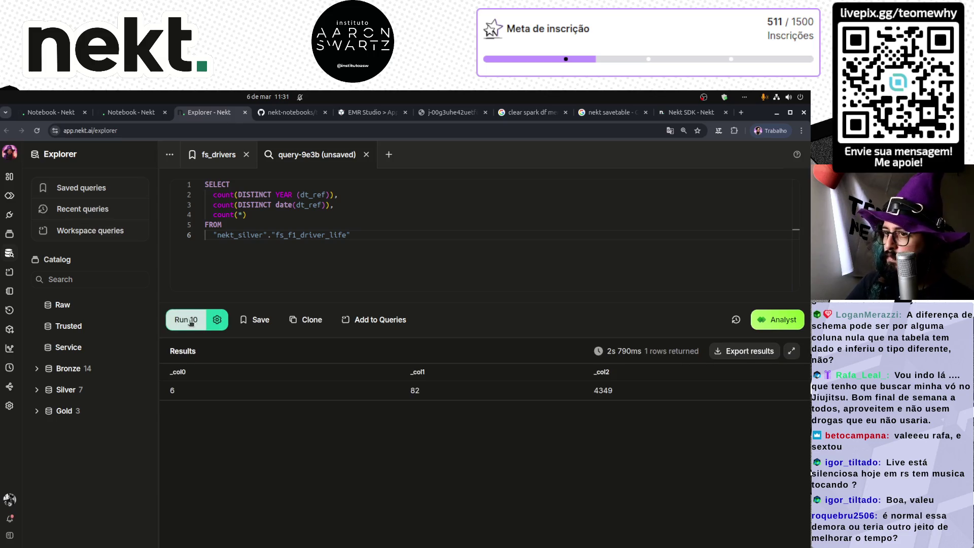
pyautogui.click(124, 113)
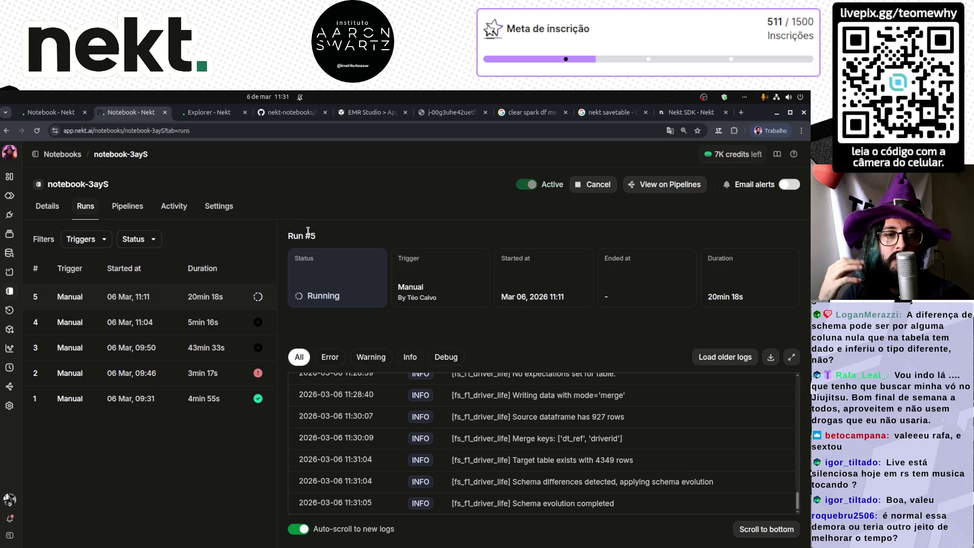
pyautogui.click(211, 112)
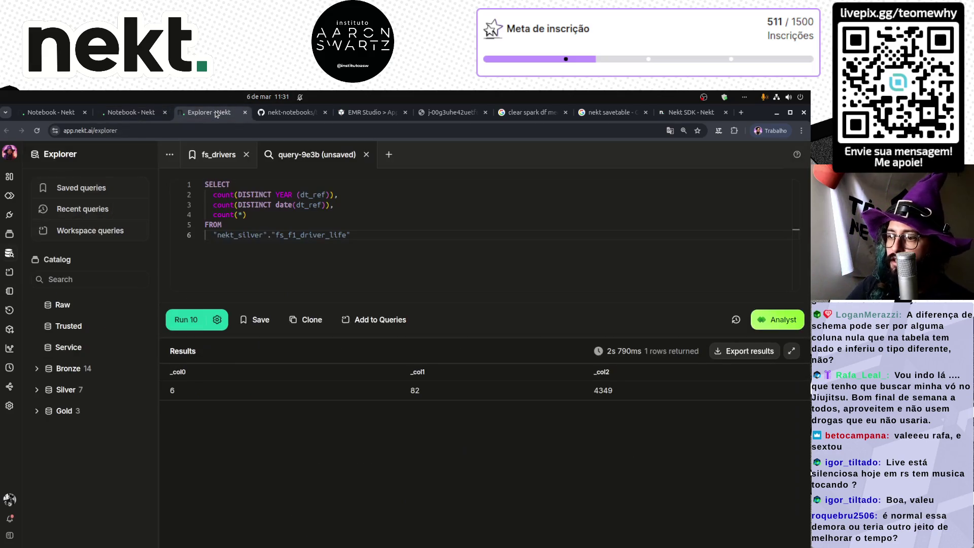
pyautogui.click(398, 241)
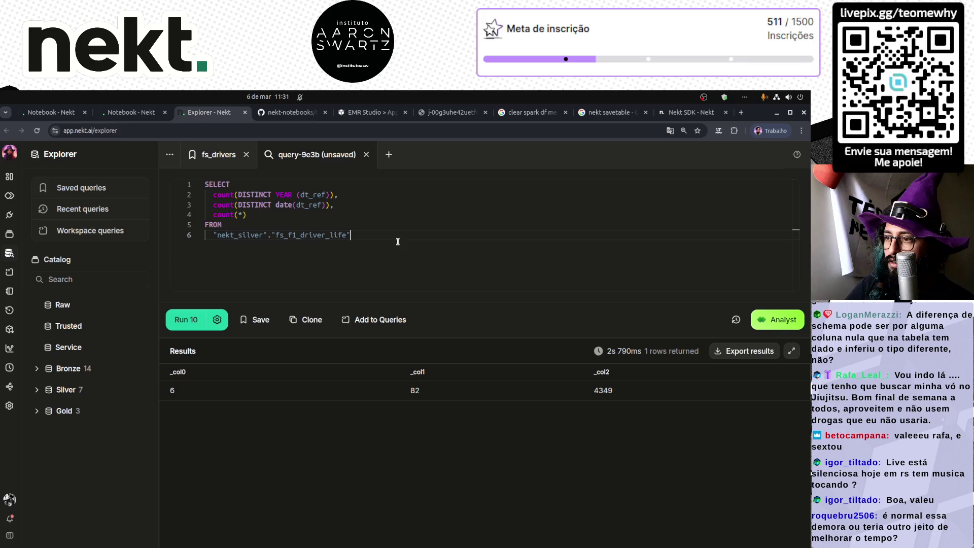
pyautogui.click(202, 321)
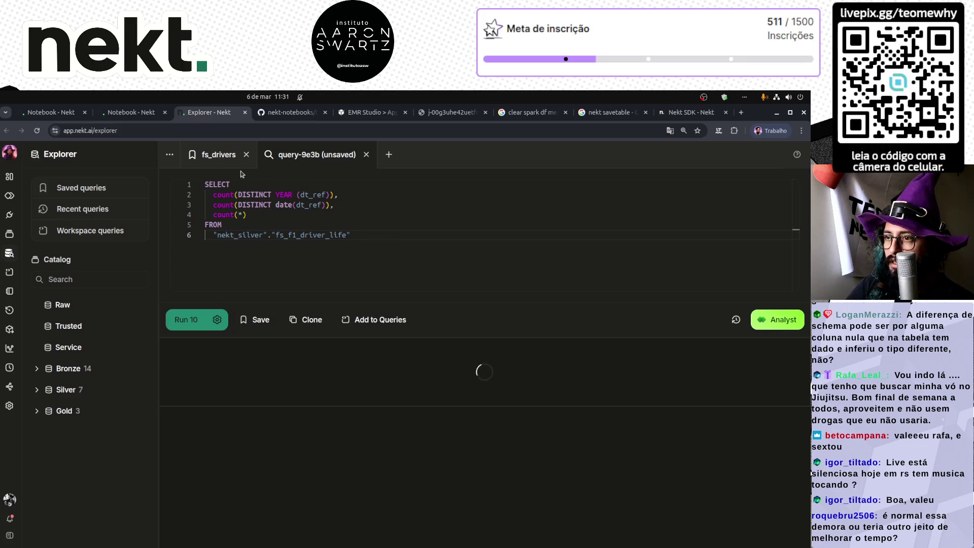
# - Replace the count expressions with * and run the query to return all fs_f1_driver_life rows
pyautogui.moveTo(247, 215); pyautogui.dragTo(204, 194)
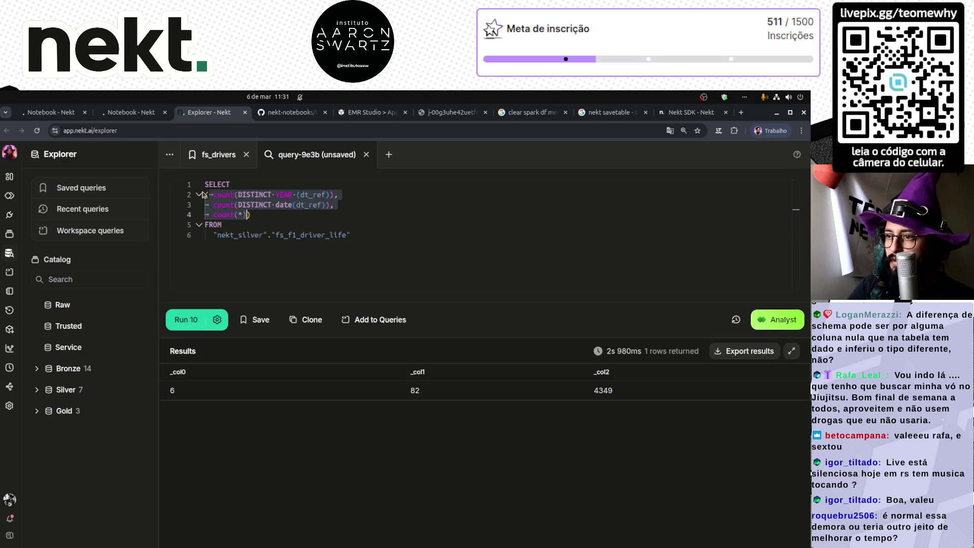
pyautogui.press('BackSpace')
pyautogui.write('(')
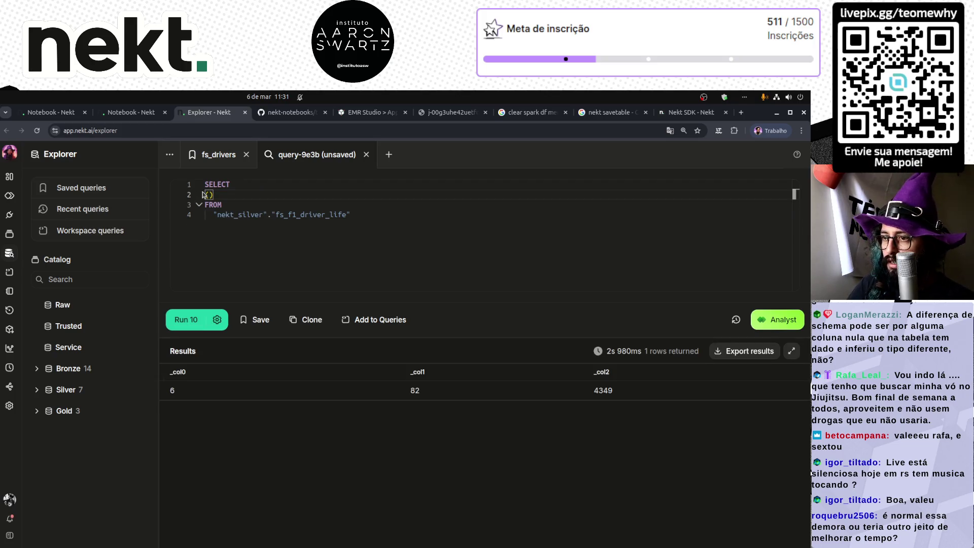
pyautogui.press('Left')
pyautogui.press('Left')
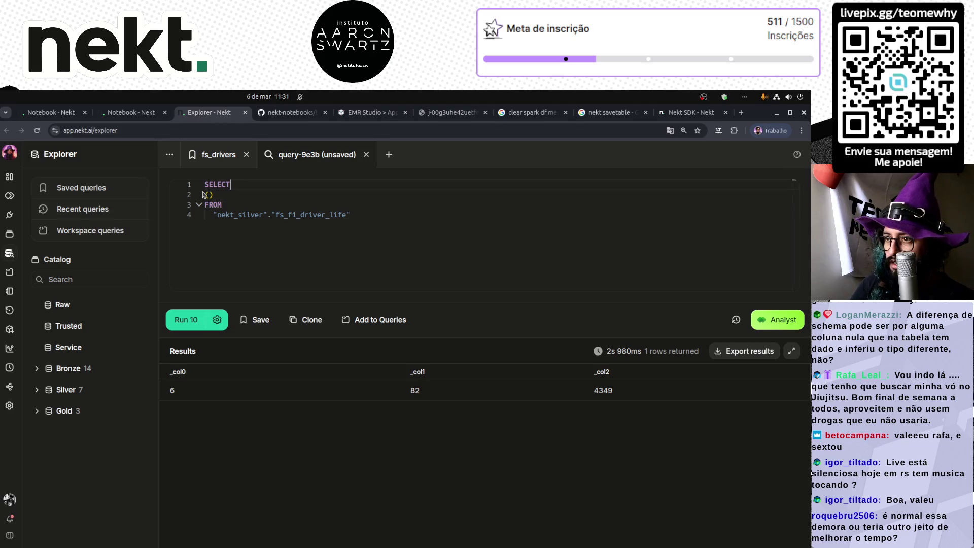
pyautogui.press('Delete')
pyautogui.press('Delete')
pyautogui.press('Delete')
pyautogui.write('*')
pyautogui.press('Down')
pyautogui.press('Down')
pyautogui.hotkey('ctrl', 'Return')
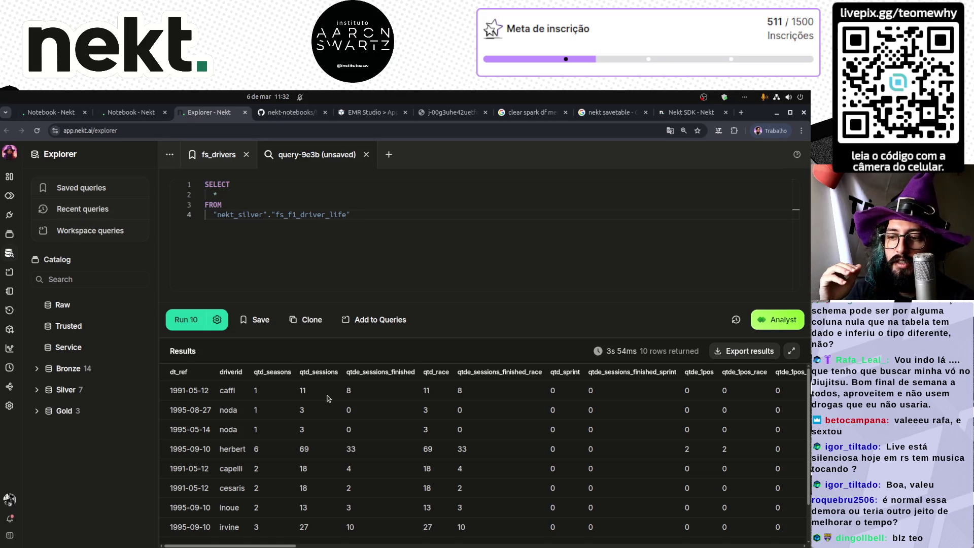
# - Glance at the notebook code and fs_drivers query, then check notebook-3ayS Run #5's logs
pyautogui.click(131, 112)
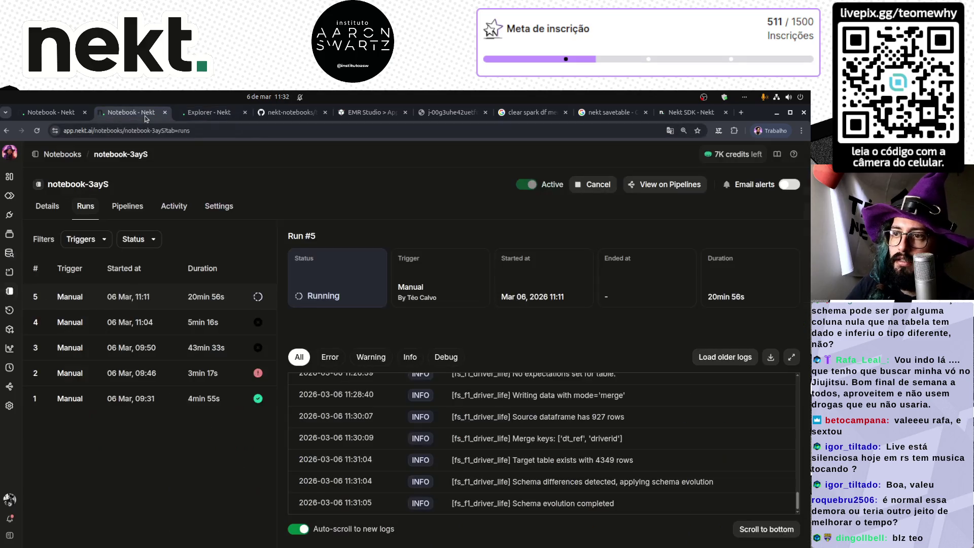
pyautogui.click(52, 112)
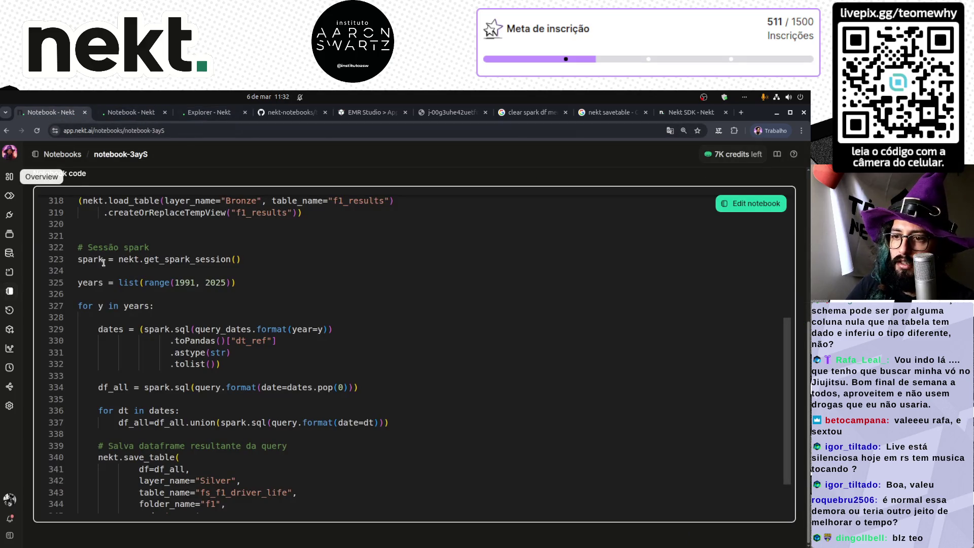
pyautogui.click(10, 253)
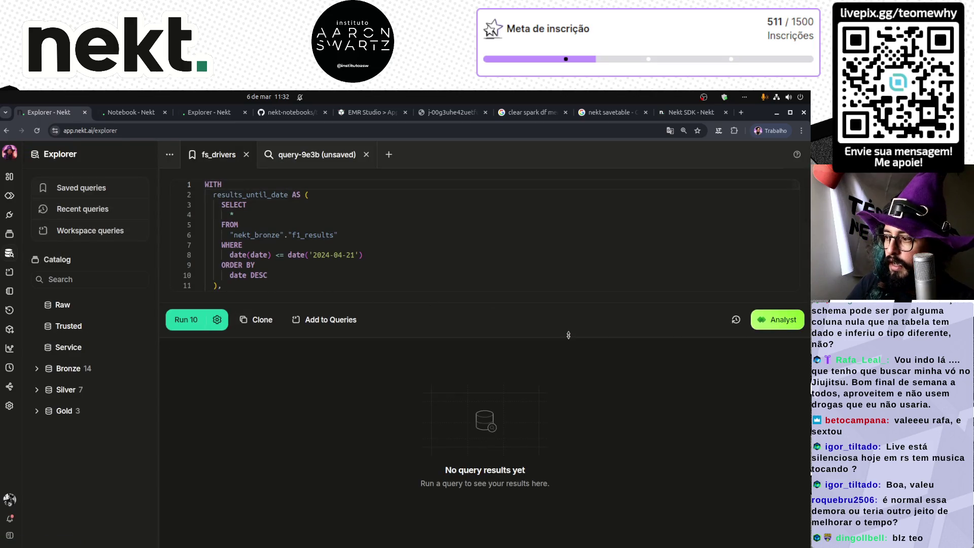
pyautogui.moveTo(538, 336); pyautogui.dragTo(459, 510)
pyautogui.scroll(-10, 329, 375)
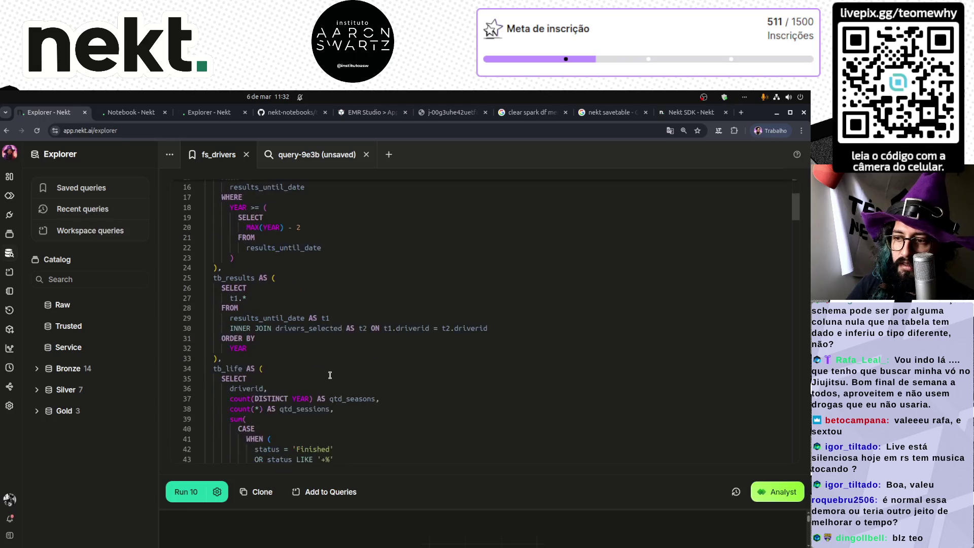
pyautogui.moveTo(796, 239)
pyautogui.mouseDown()
pyautogui.moveTo(796, 326)
pyautogui.moveTo(768, 466)
pyautogui.mouseUp()
pyautogui.click(413, 460)
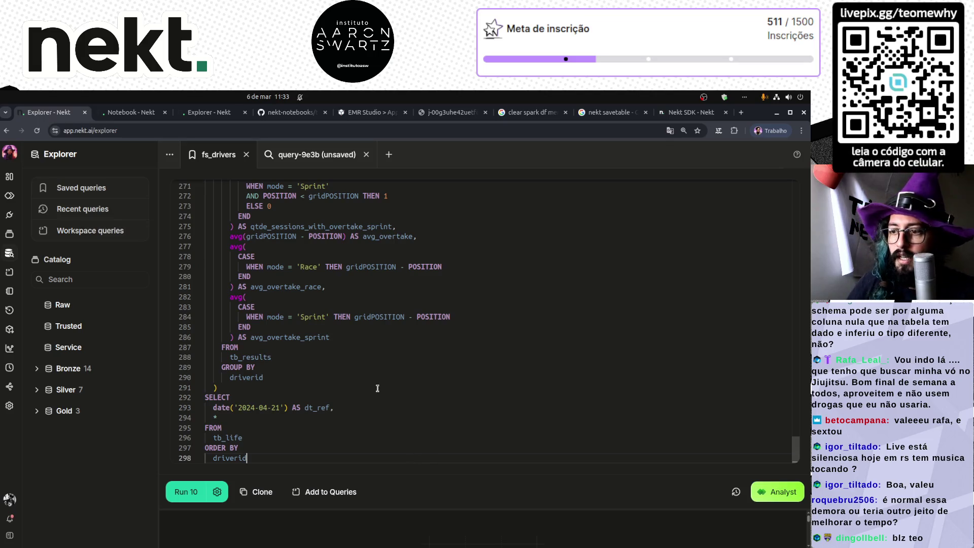
pyautogui.click(130, 113)
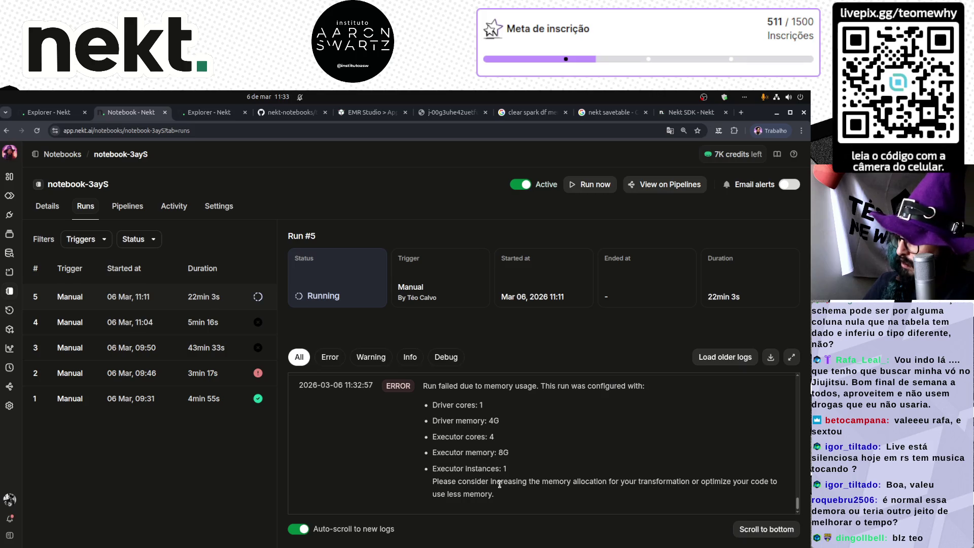
pyautogui.moveTo(527, 483)
pyautogui.mouseDown()
pyautogui.moveTo(762, 488)
pyautogui.moveTo(732, 499)
pyautogui.mouseUp()
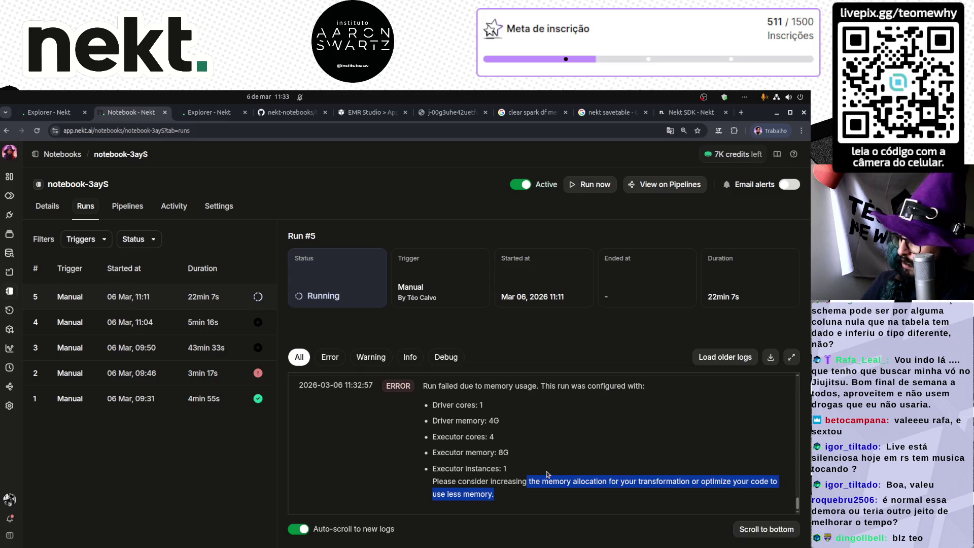
pyautogui.click(487, 468)
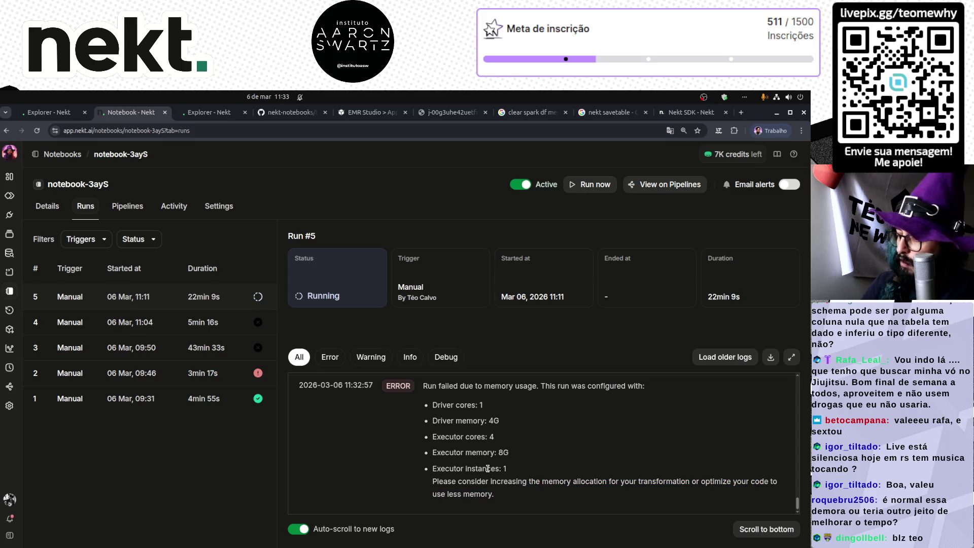
pyautogui.tripleClick(461, 421)
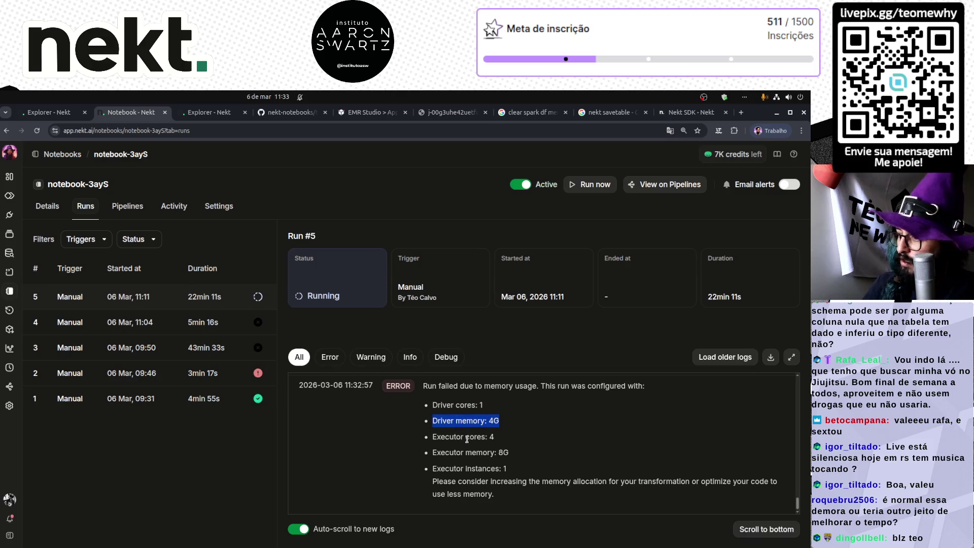
pyautogui.tripleClick(486, 453)
pyautogui.doubleClick(483, 469)
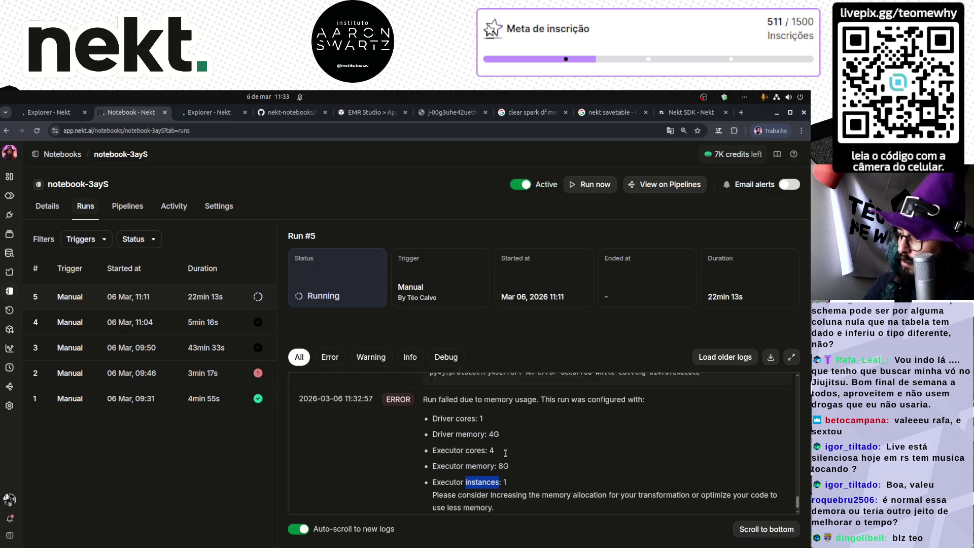
pyautogui.scroll(3, 506, 453)
pyautogui.scroll(5, 505, 452)
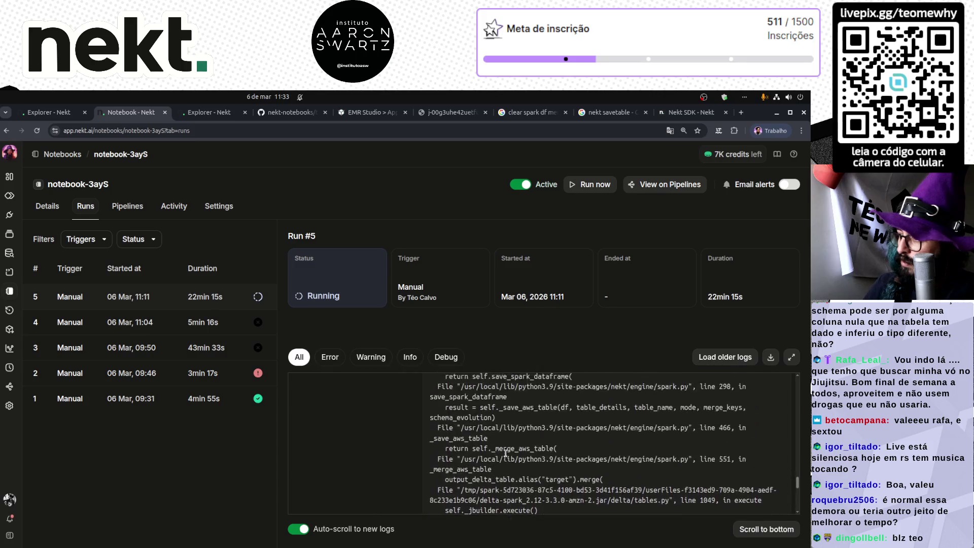
pyautogui.scroll(3, 508, 453)
pyautogui.scroll(-1, 509, 454)
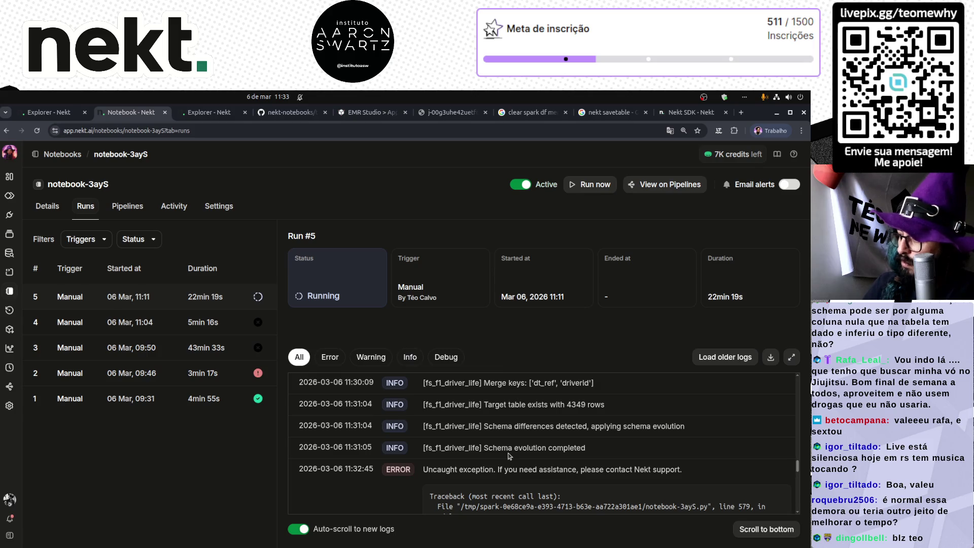
pyautogui.scroll(-1, 343, 435)
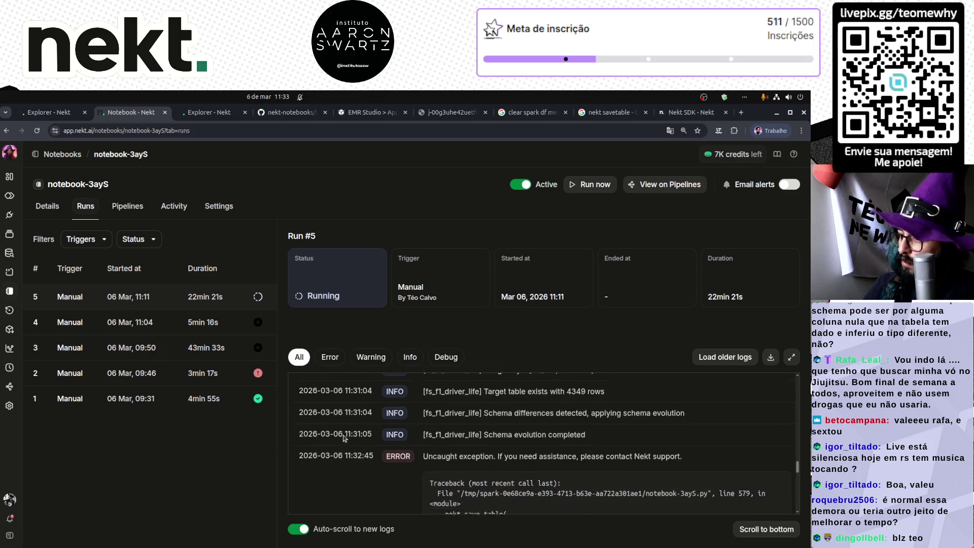
pyautogui.doubleClick(482, 468)
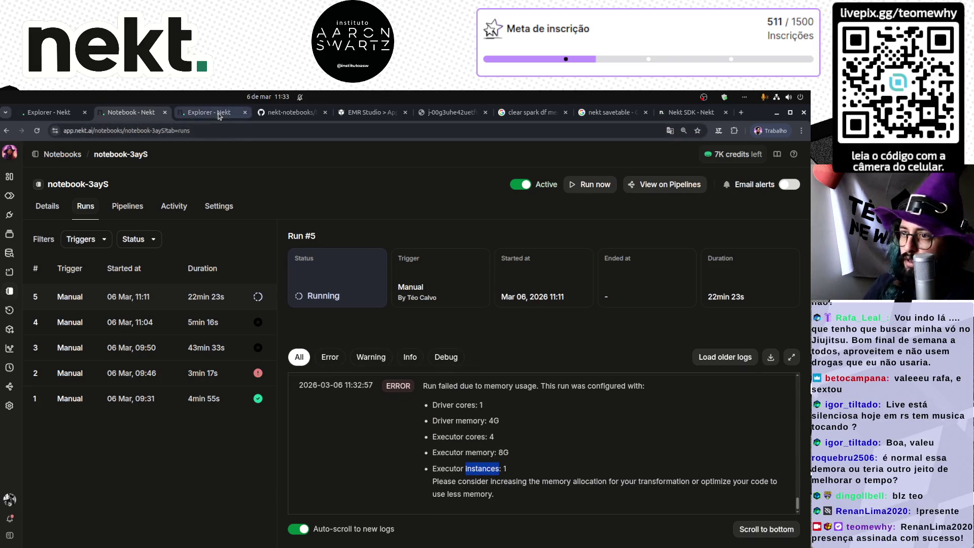
pyautogui.click(220, 112)
# - Replace * with count(distinct year(dt_ref)) and run the query, which returns 6
pyautogui.click(188, 319)
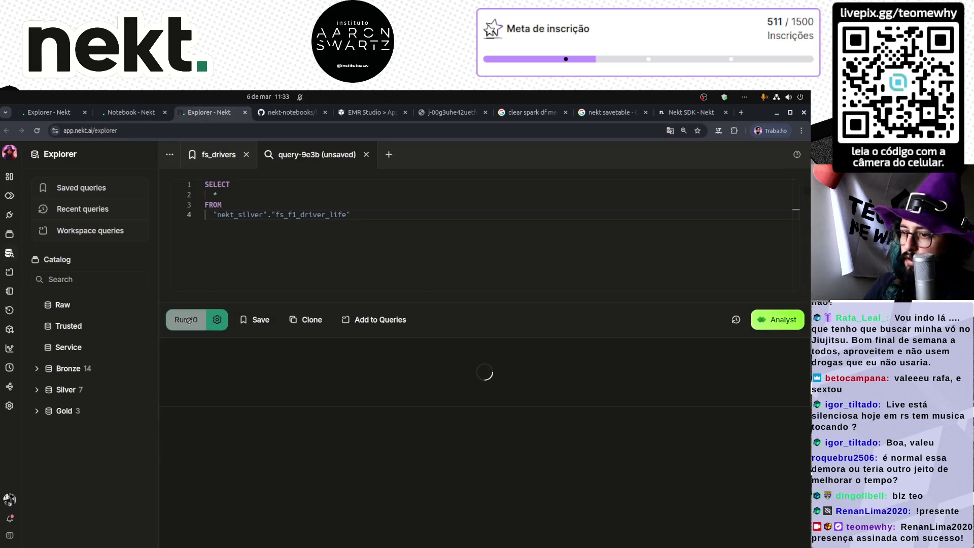
pyautogui.click(370, 198)
pyautogui.press('BackSpace')
pyautogui.write('count(dis')
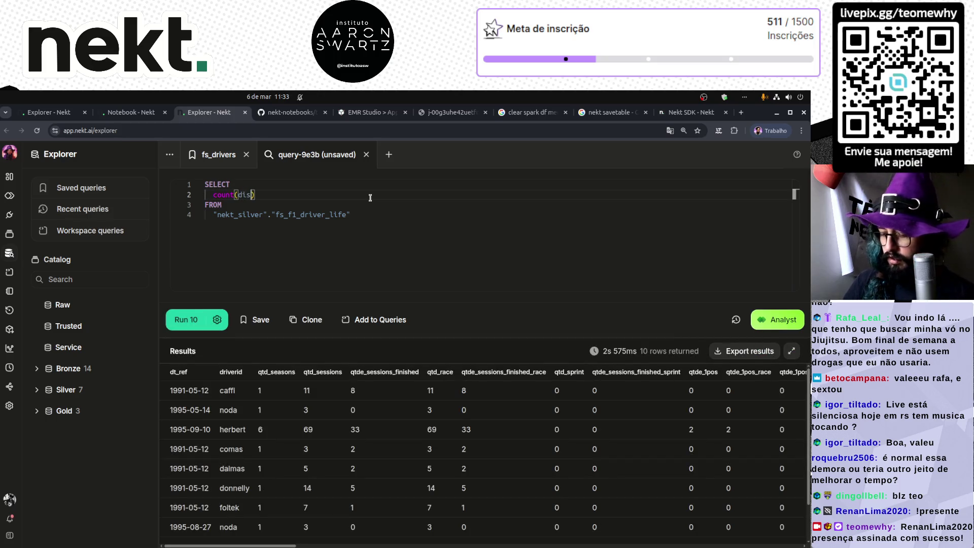
pyautogui.write('tinct year(dt_ref')
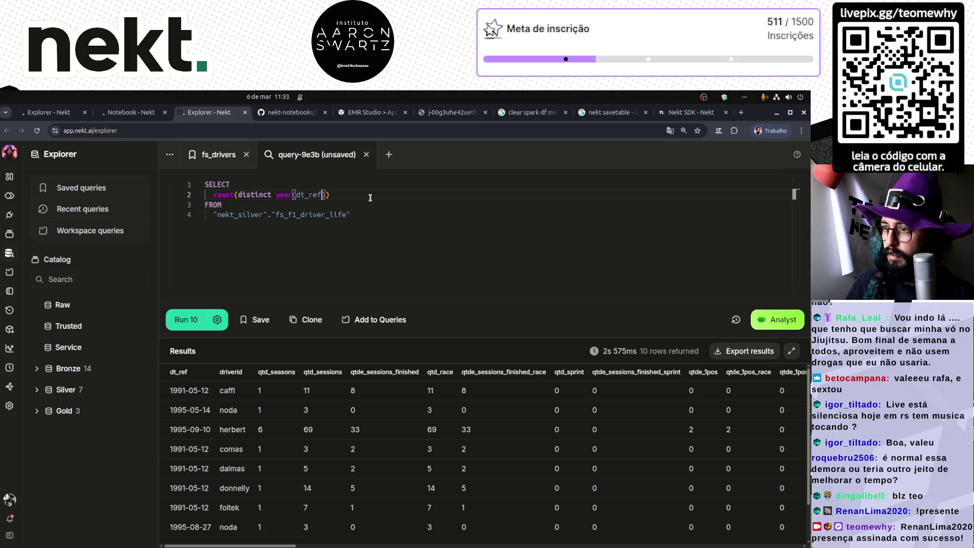
pyautogui.hotkey('ctrl', 'Return')
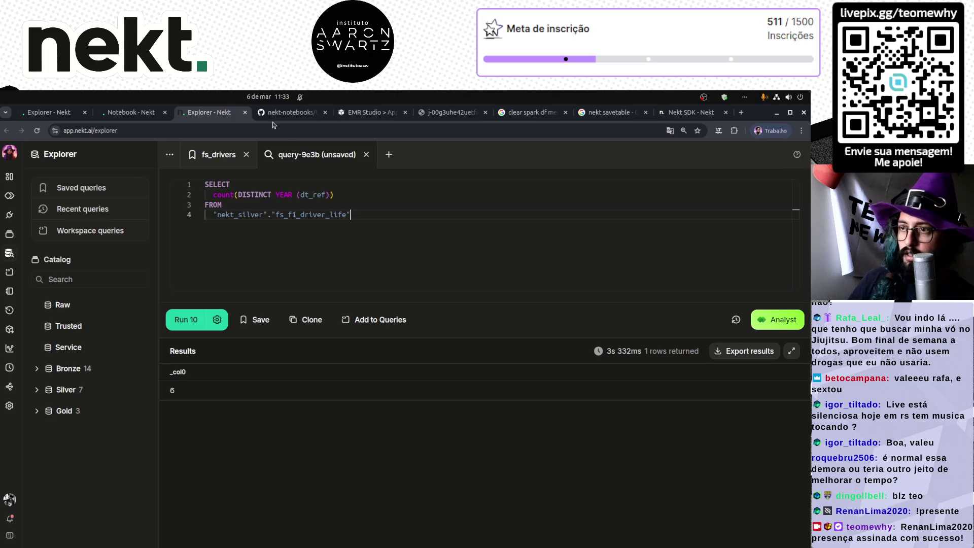
# - Check the EMR Serverless job dashboard and EMR Studio page, then return to the Explorer results
pyautogui.click(455, 114)
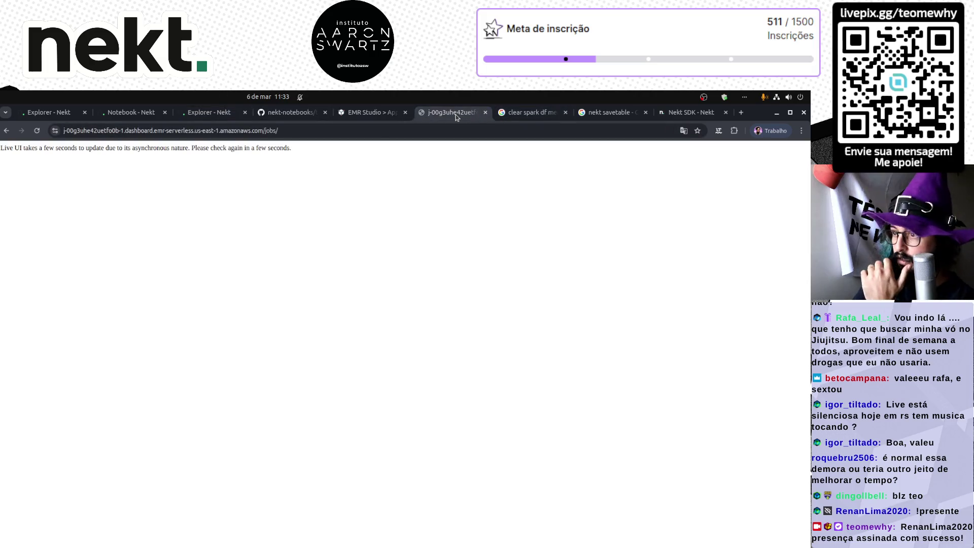
pyautogui.hotkey('ctrl', 'pageup')
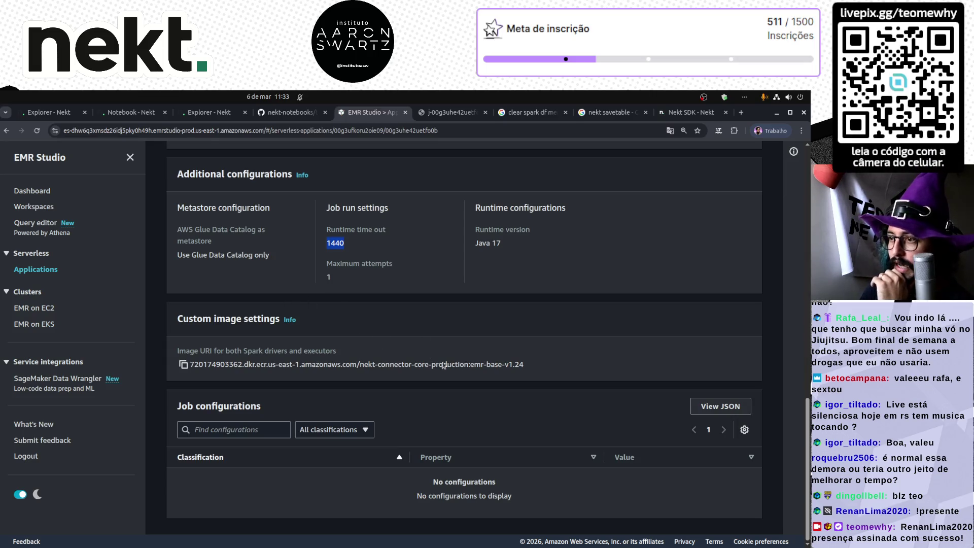
pyautogui.scroll(6, 457, 355)
pyautogui.click(222, 113)
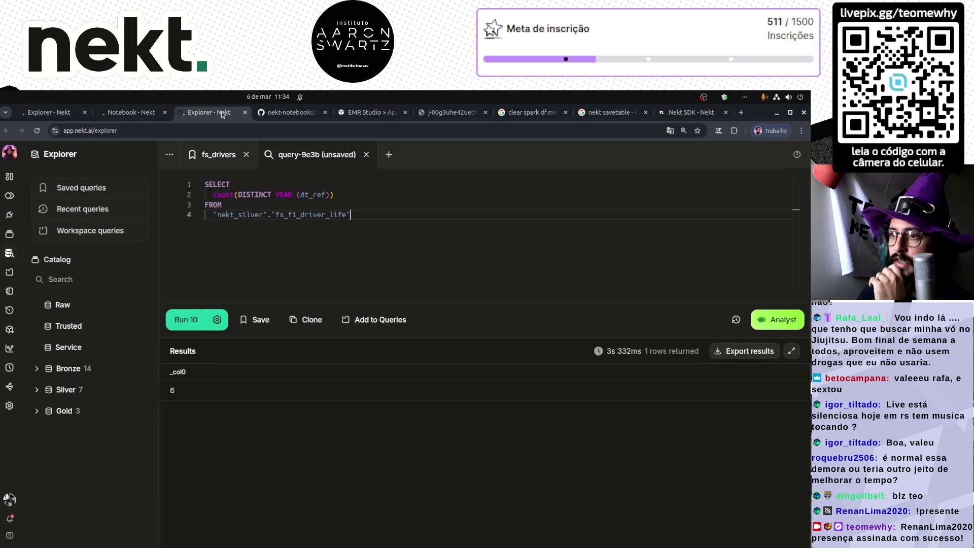
# - Scroll through notebook-3ayS Run #5's analyst summary and OutOfMemory error logs
pyautogui.click(131, 112)
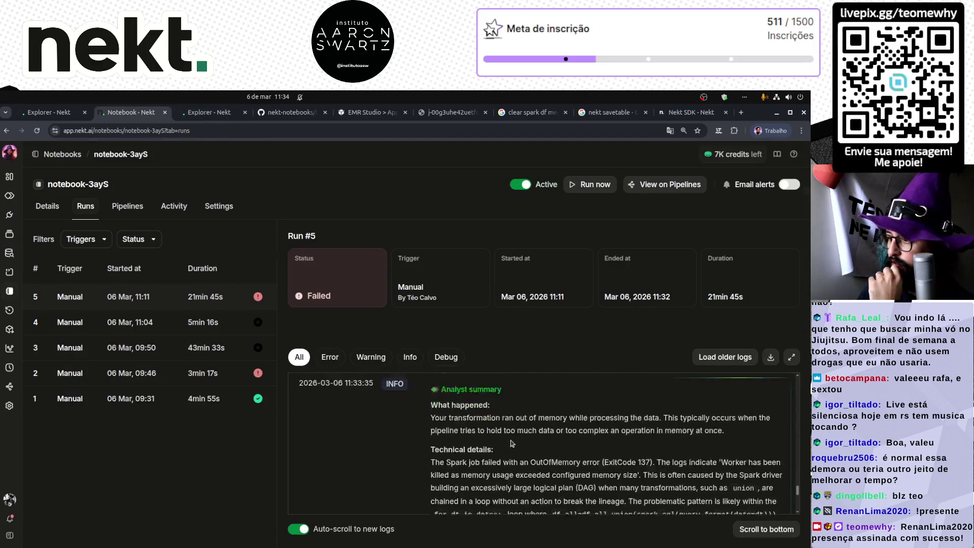
pyautogui.scroll(3, 511, 443)
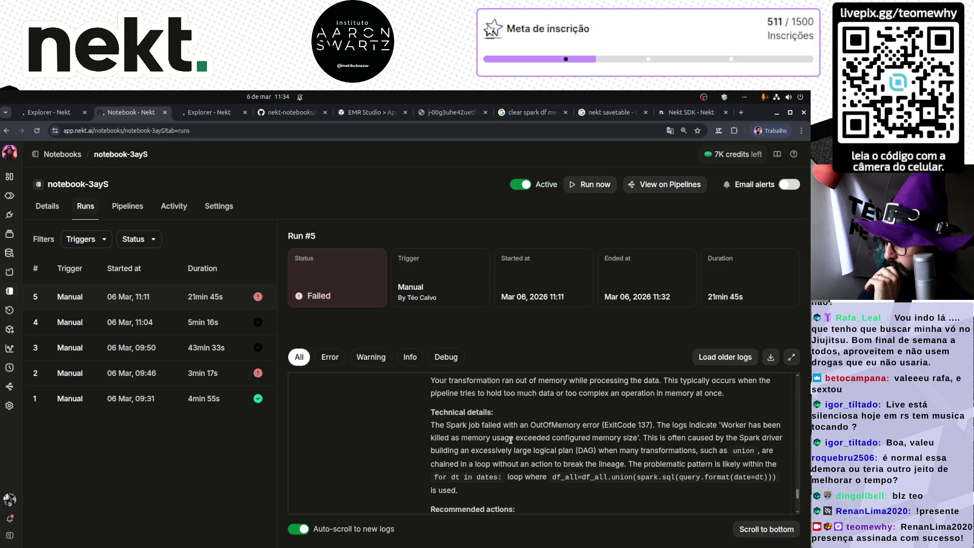
pyautogui.scroll(1, 508, 436)
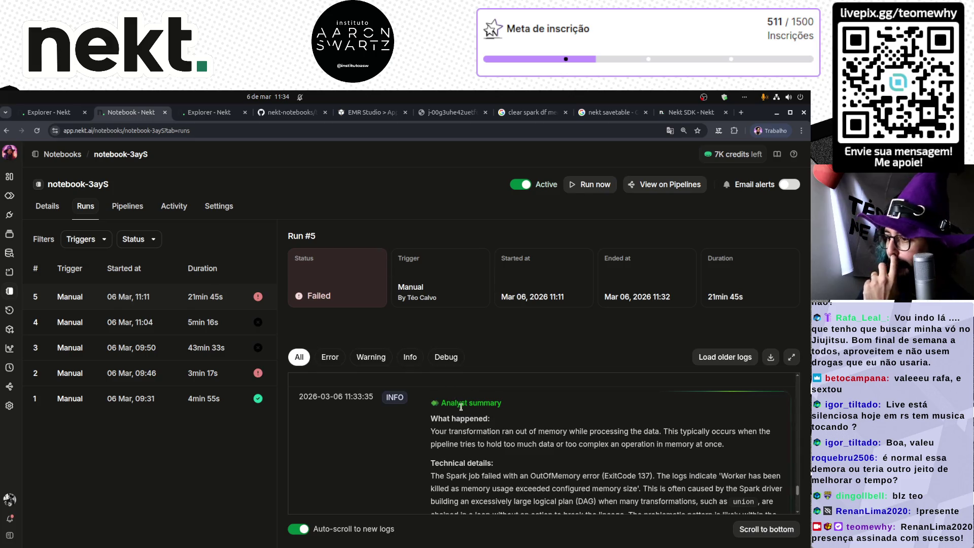
pyautogui.scroll(1, 470, 410)
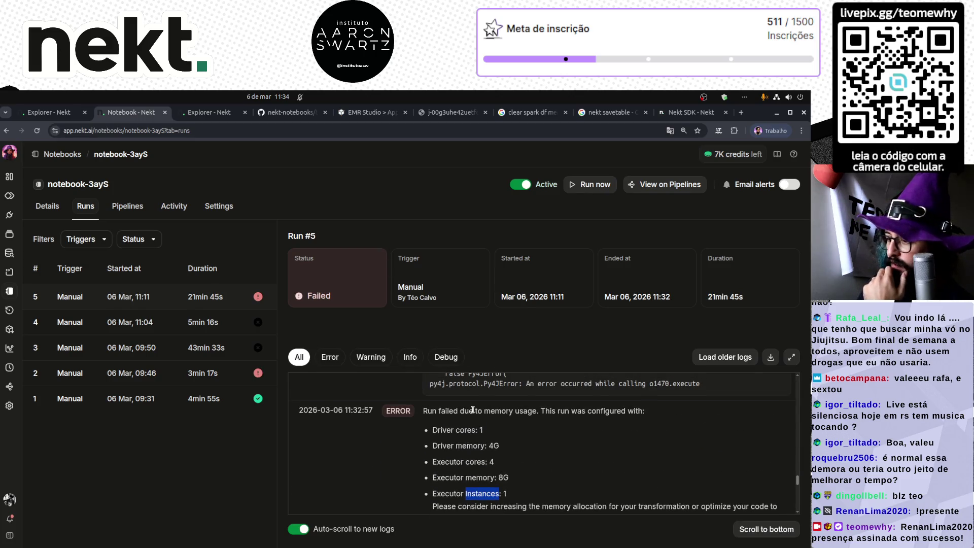
pyautogui.scroll(4, 487, 407)
pyautogui.scroll(4, 494, 408)
pyautogui.scroll(-4, 482, 406)
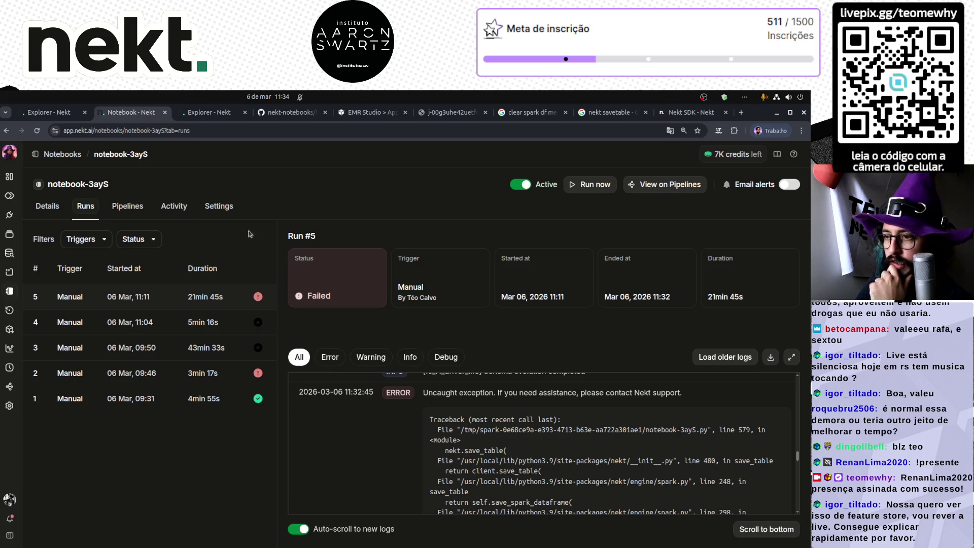
# - Set 2 Spark executor instances and a '2 vCPU and 6GB Memory' driver, then save the settings
pyautogui.click(217, 210)
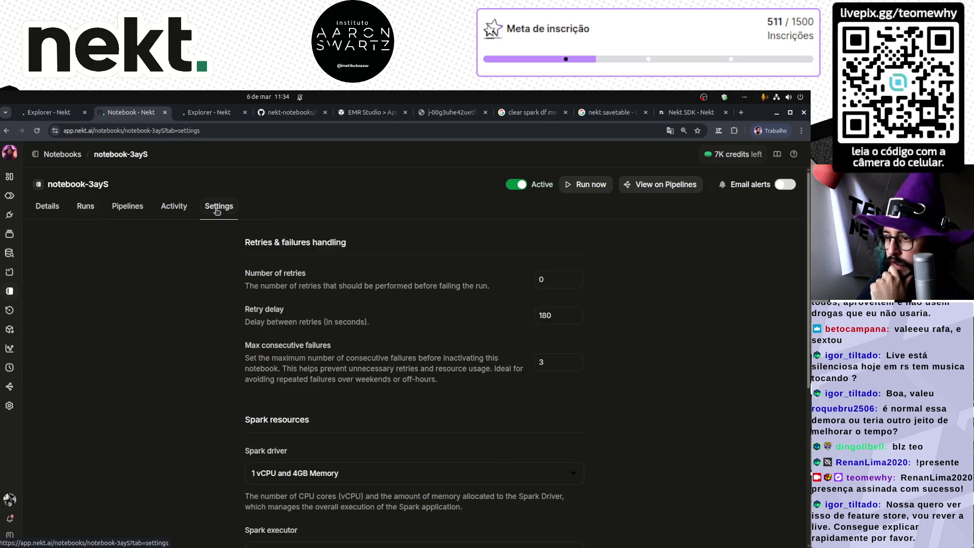
pyautogui.scroll(-5, 390, 355)
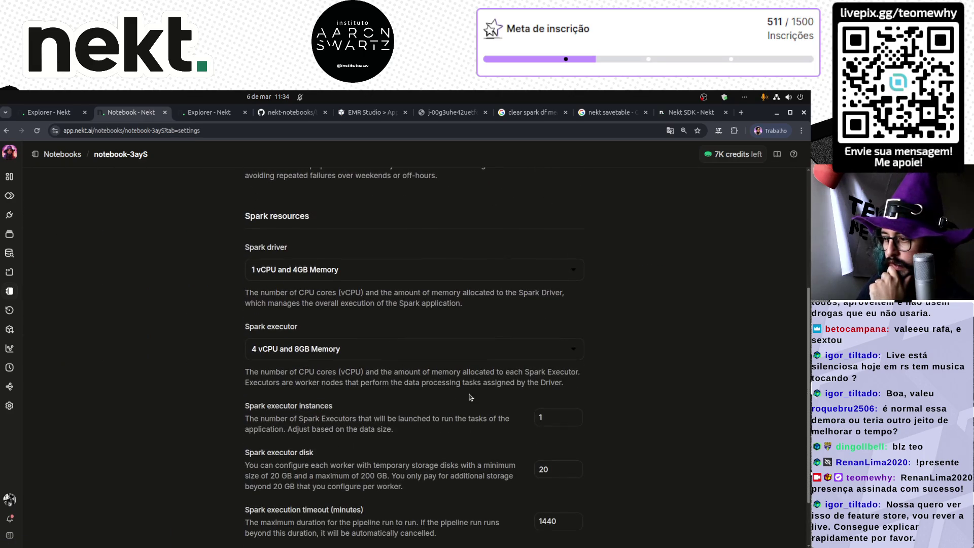
pyautogui.click(574, 415)
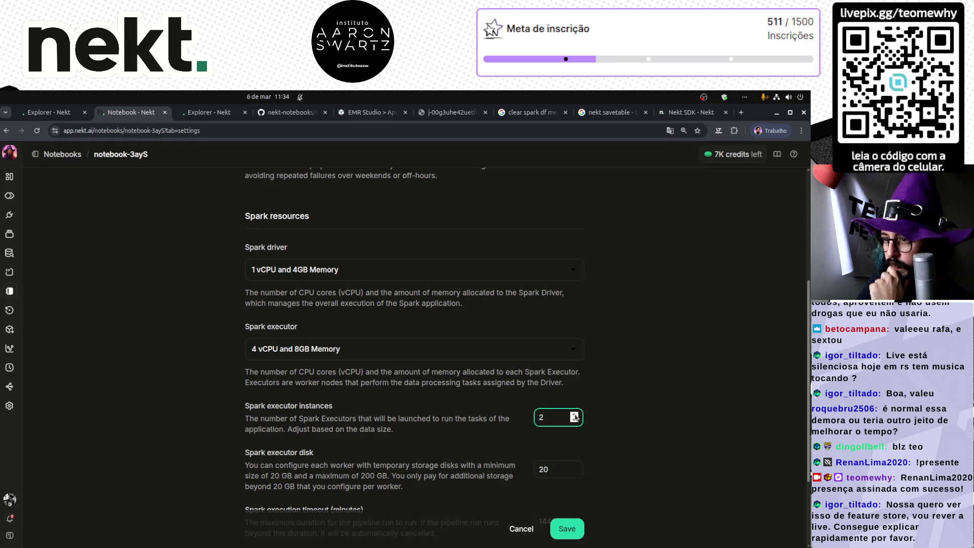
pyautogui.click(355, 269)
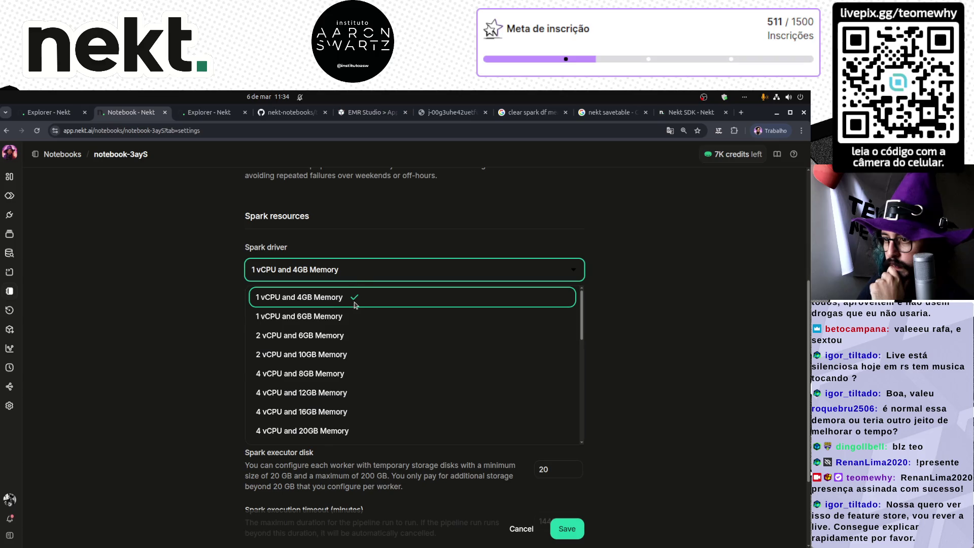
pyautogui.click(353, 335)
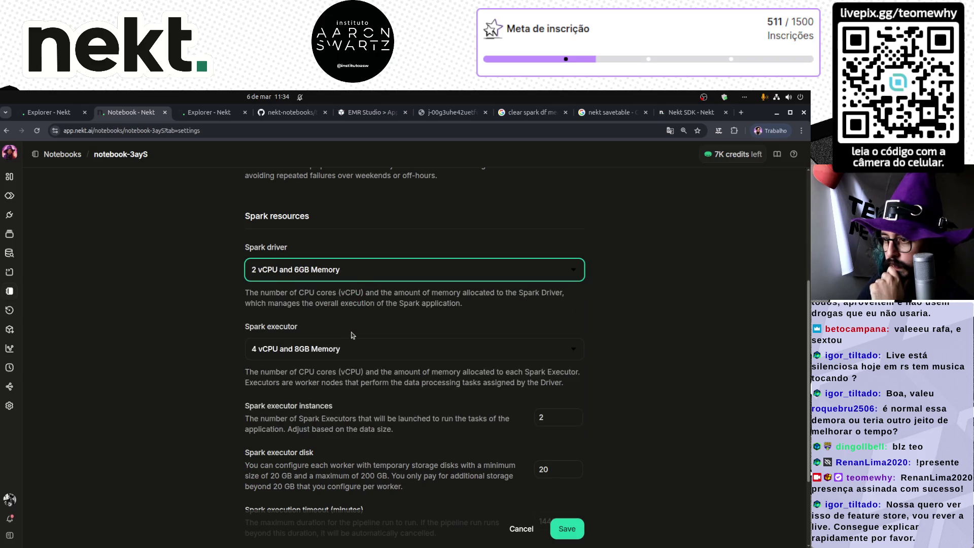
pyautogui.scroll(-3, 609, 456)
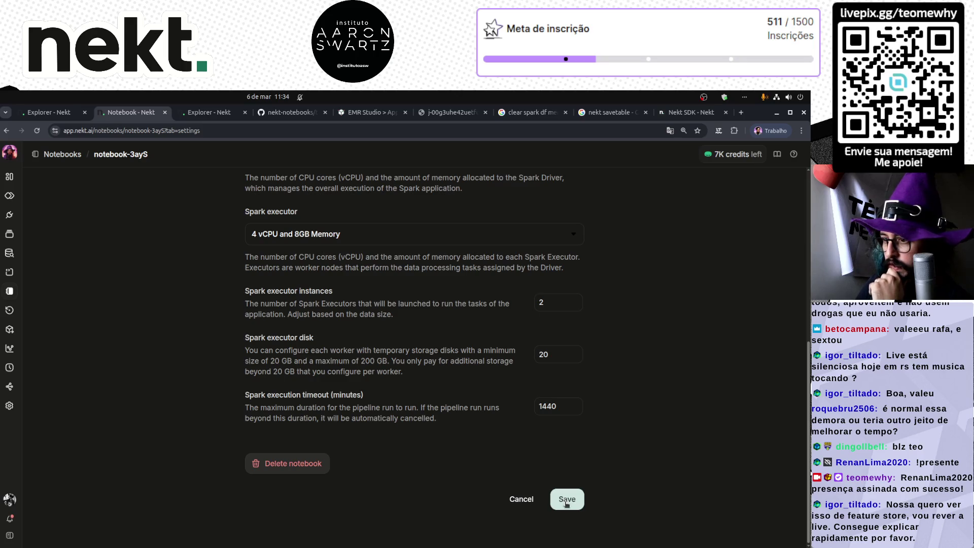
pyautogui.click(567, 503)
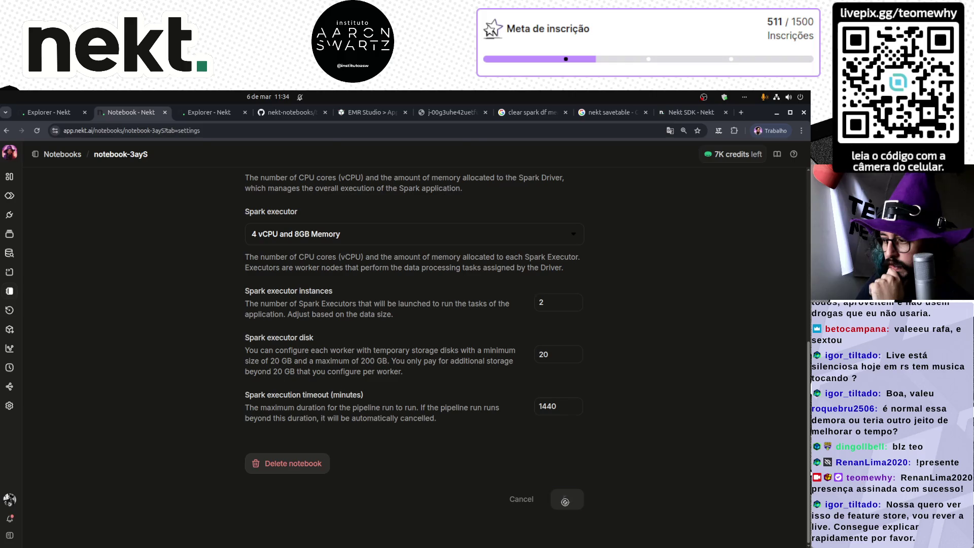
pyautogui.scroll(5, 611, 297)
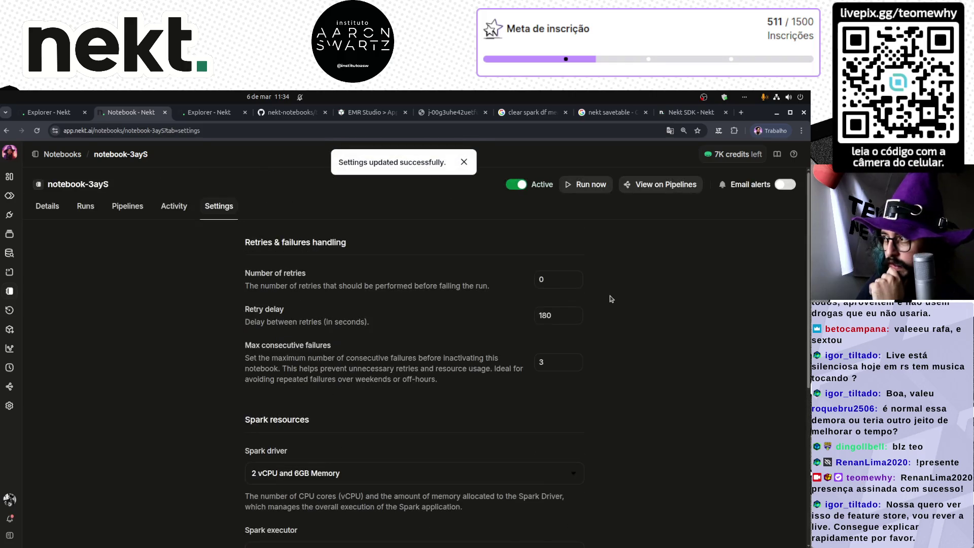
pyautogui.click(170, 205)
pyautogui.click(128, 206)
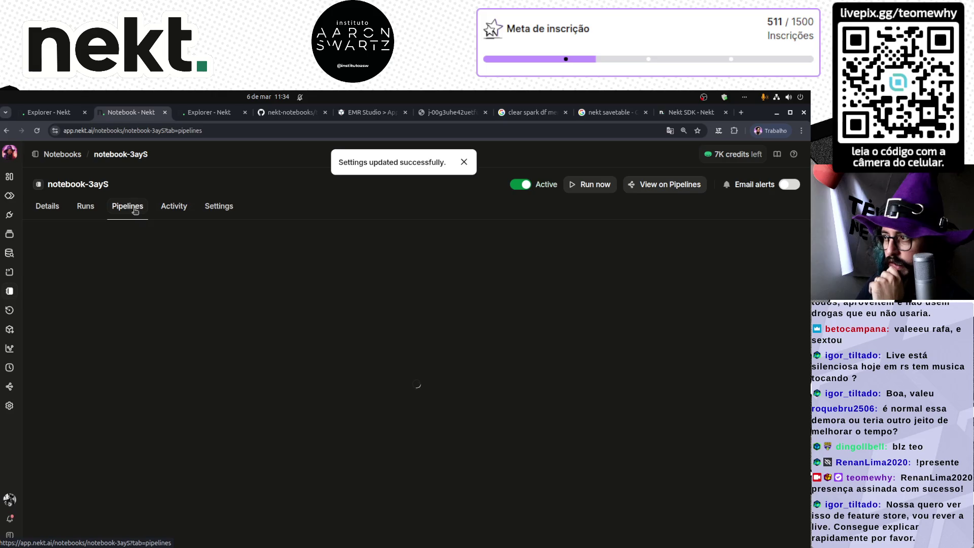
# - Open the notebook-3ayS code for editing and fold the long WITH block
pyautogui.click(87, 207)
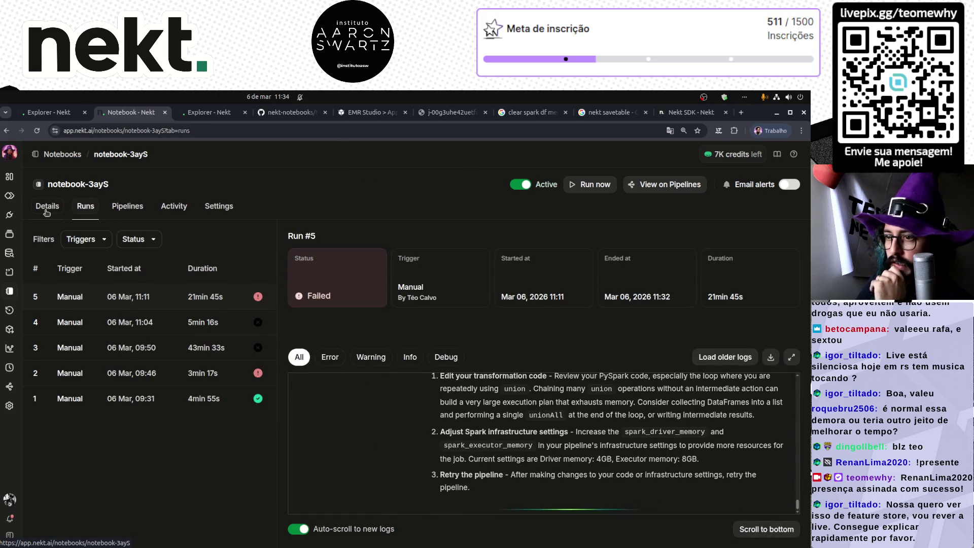
pyautogui.click(46, 210)
pyautogui.scroll(-5, 324, 438)
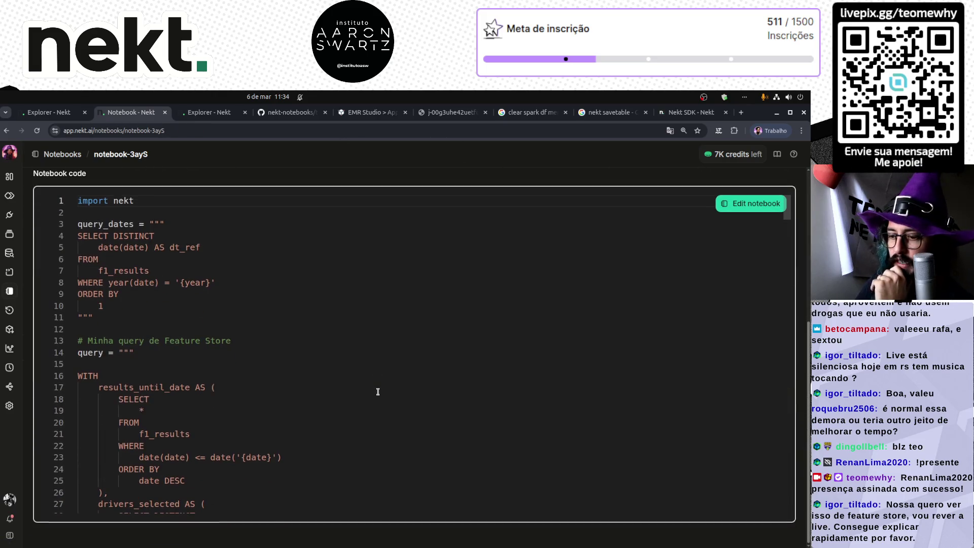
pyautogui.click(754, 202)
pyautogui.scroll(-20, 301, 398)
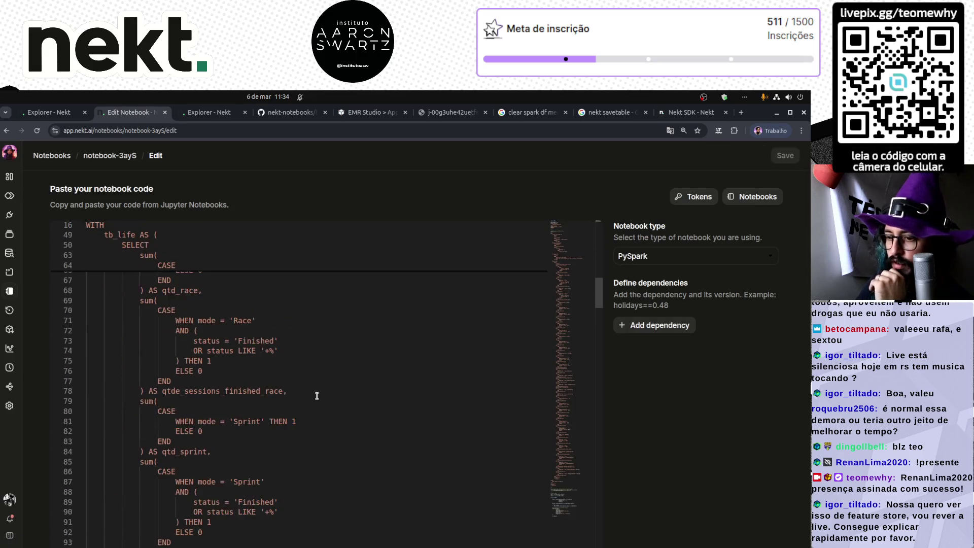
pyautogui.scroll(-15, 319, 396)
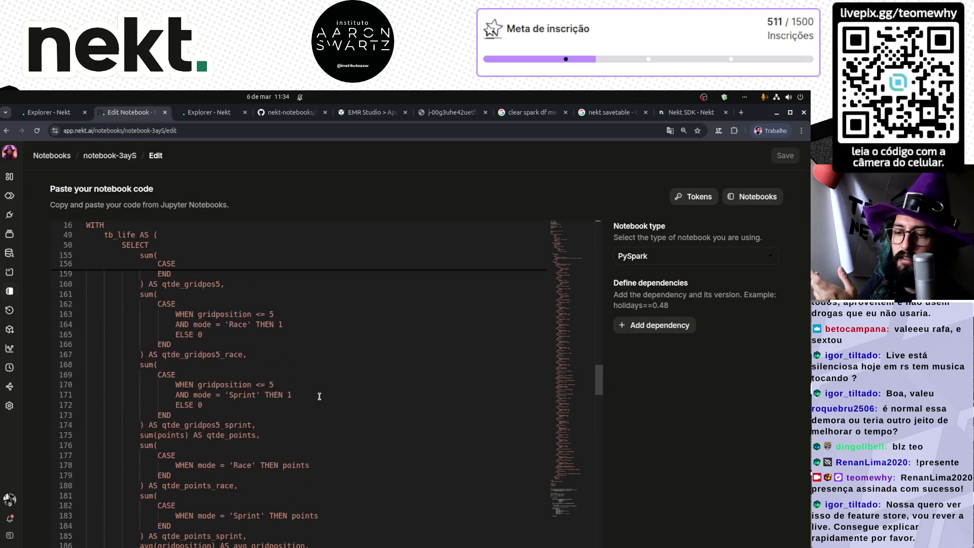
pyautogui.scroll(-4, 320, 396)
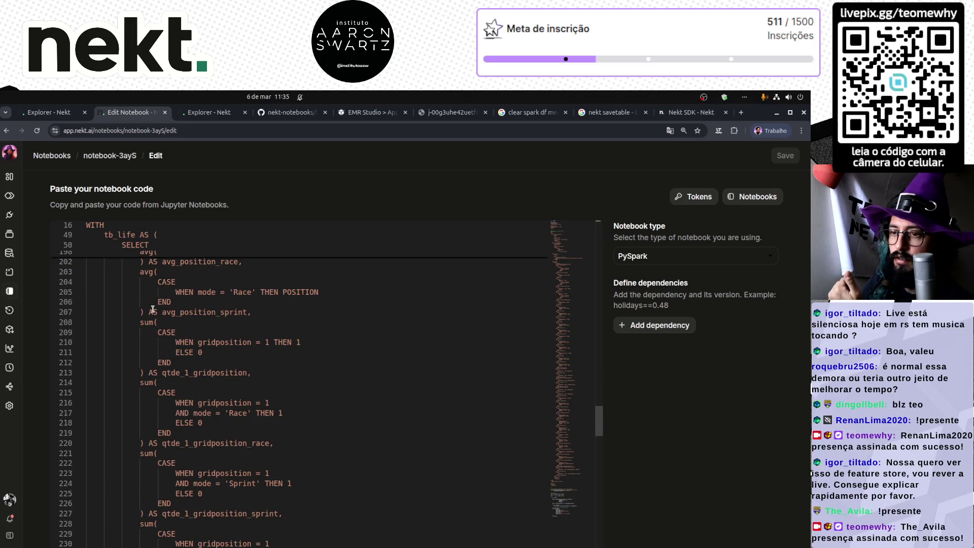
pyautogui.click(80, 226)
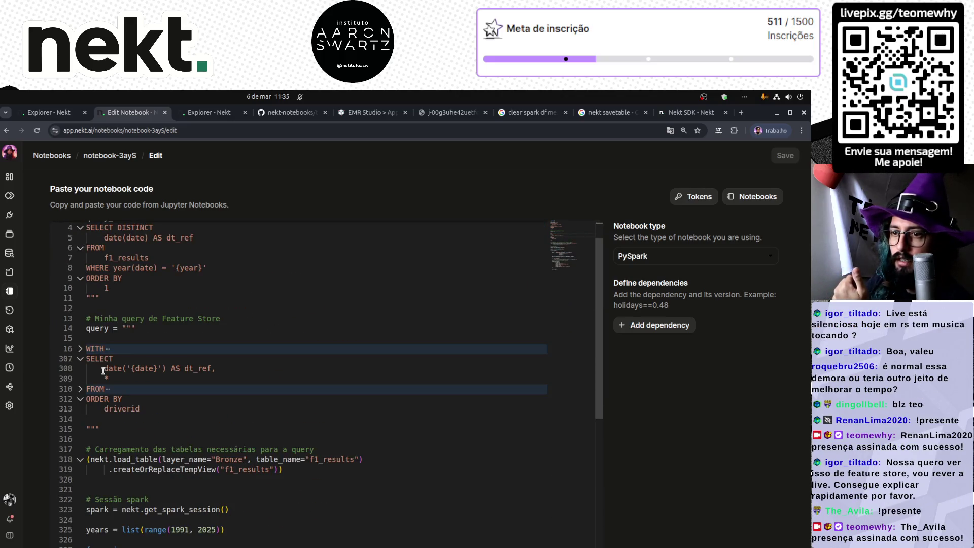
pyautogui.scroll(-3, 131, 421)
# - Change the years range start from 1991 to 1996 on line 325 and save the notebook
pyautogui.doubleClick(189, 445)
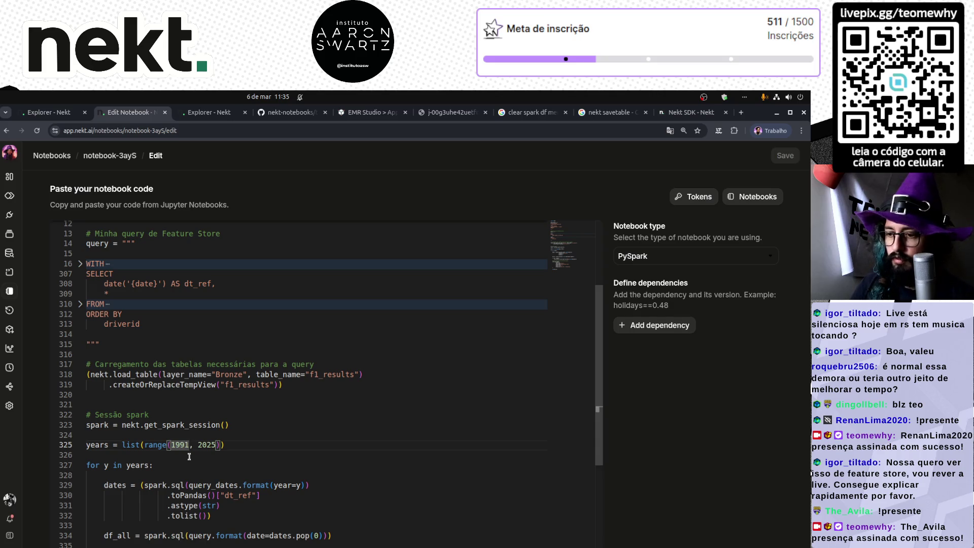
pyautogui.write('1995')
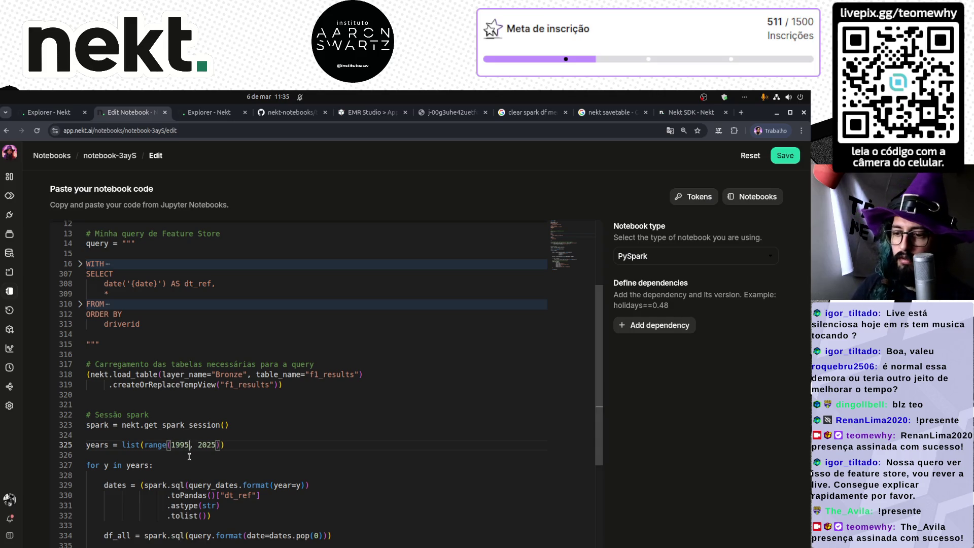
pyautogui.press('BackSpace')
pyautogui.write('6')
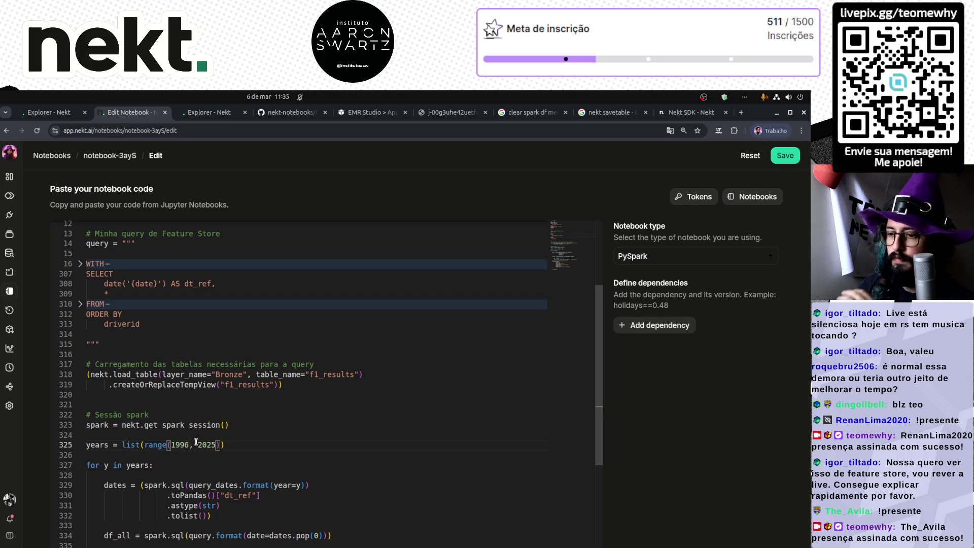
pyautogui.click(785, 156)
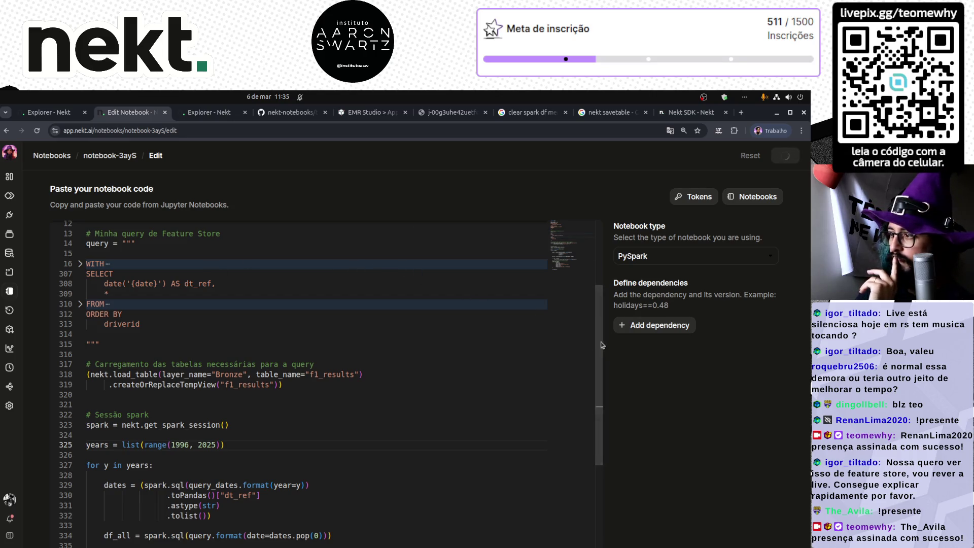
pyautogui.moveTo(599, 343); pyautogui.dragTo(600, 293)
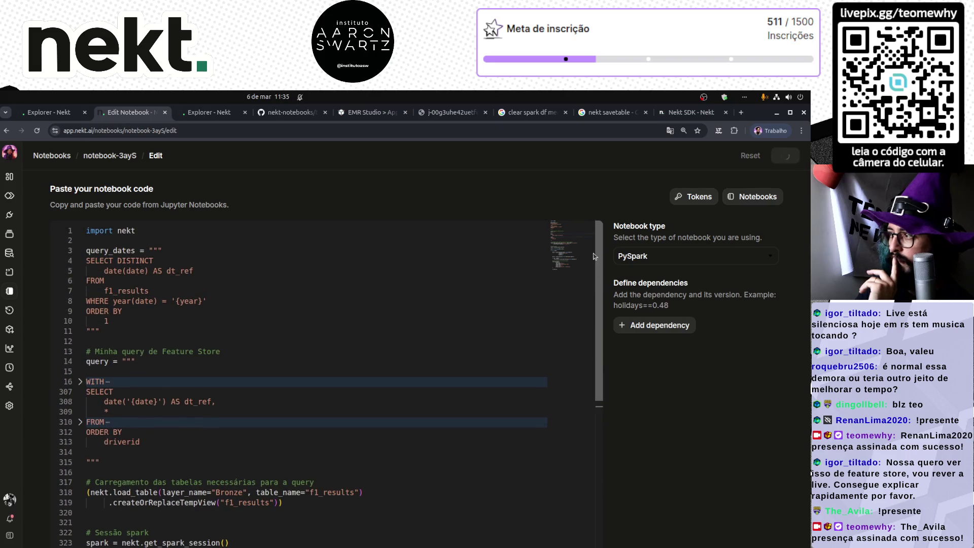
# - Dismiss the saved notice and try Run now, reloading after the 'Deployment in progress' error
pyautogui.click(115, 155)
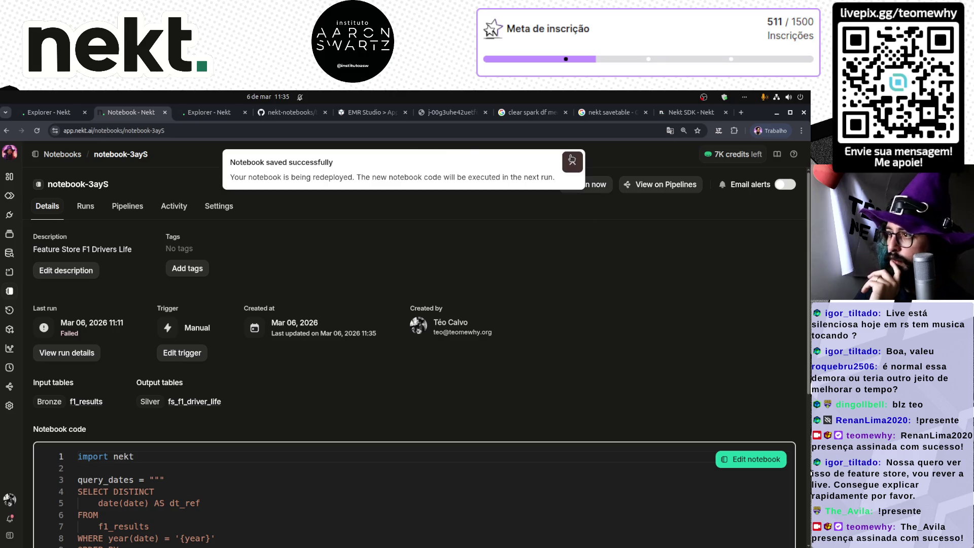
pyautogui.click(572, 161)
pyautogui.click(582, 186)
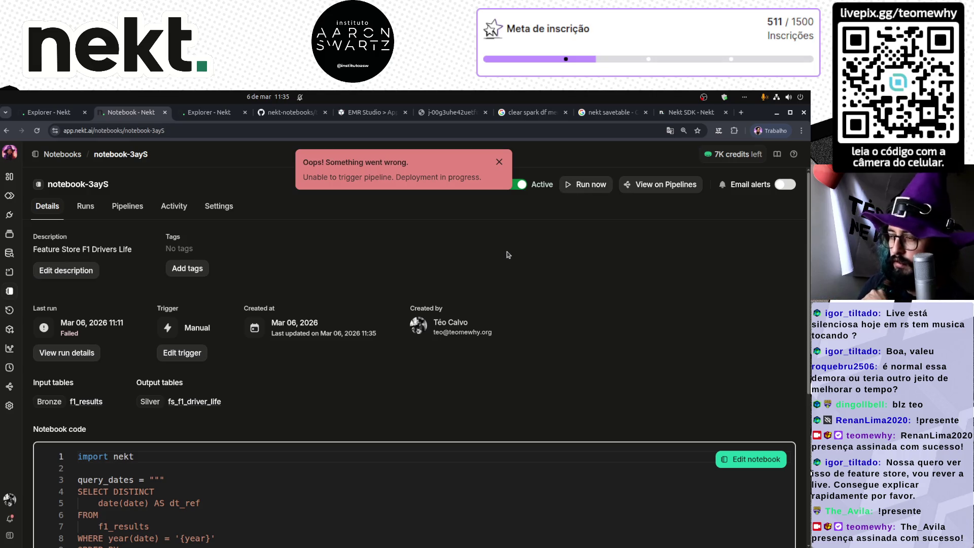
pyautogui.press('F5')
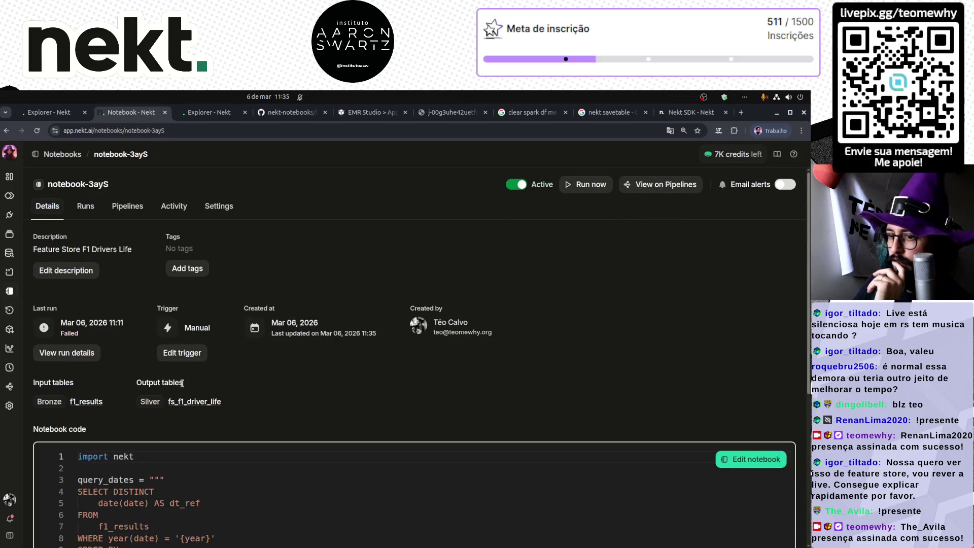
# - Check the Spark resources in Settings, then start Run #6 and follow it in the run history
pyautogui.click(218, 206)
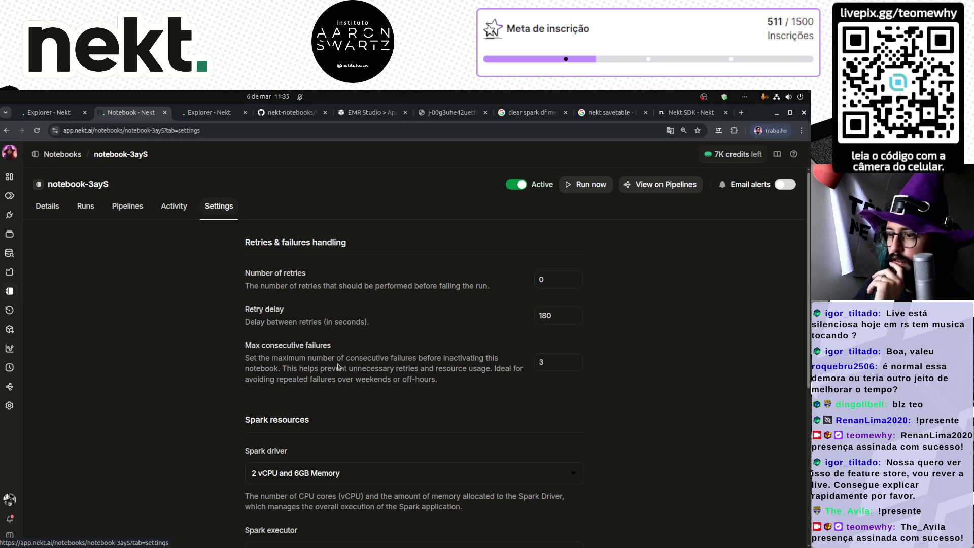
pyautogui.scroll(-2, 419, 382)
pyautogui.scroll(-1, 420, 381)
pyautogui.scroll(4, 419, 378)
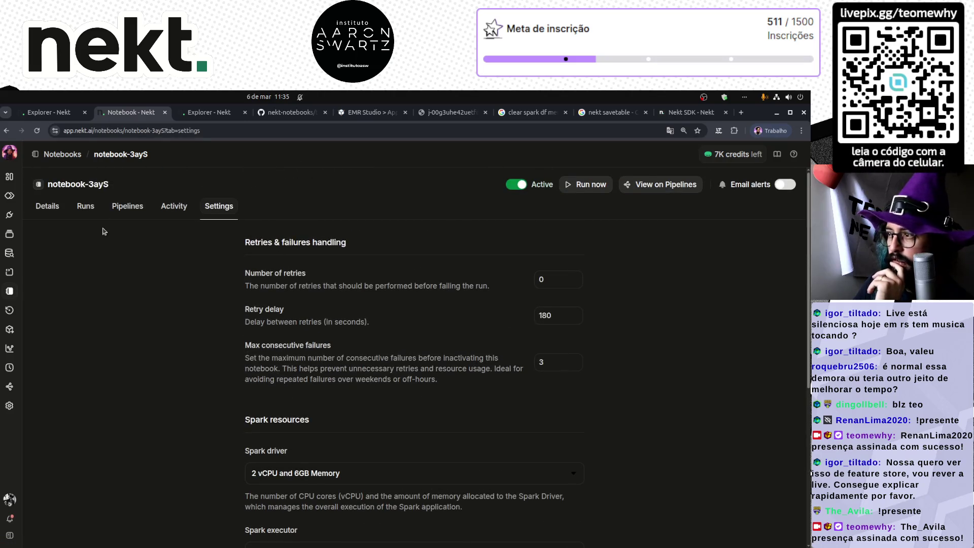
pyautogui.click(45, 206)
pyautogui.click(594, 185)
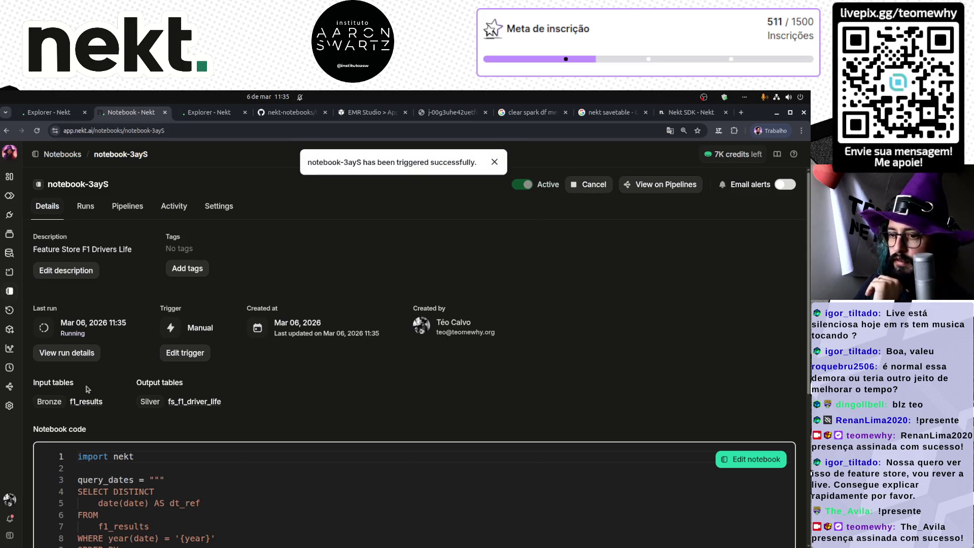
pyautogui.click(66, 354)
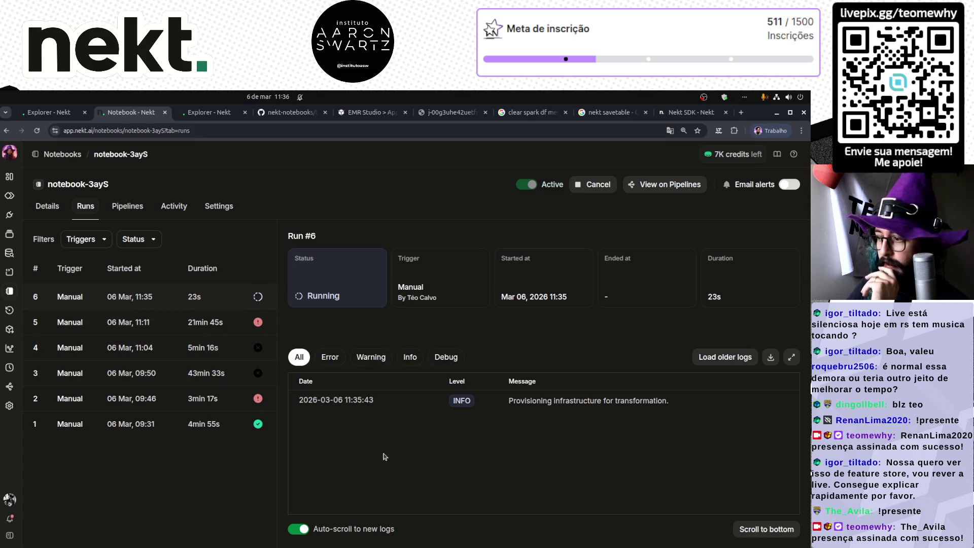
# - Collapse the WITH, SELECT, FROM and ORDER BY blocks of the feature query in the notebook code
pyautogui.click(43, 210)
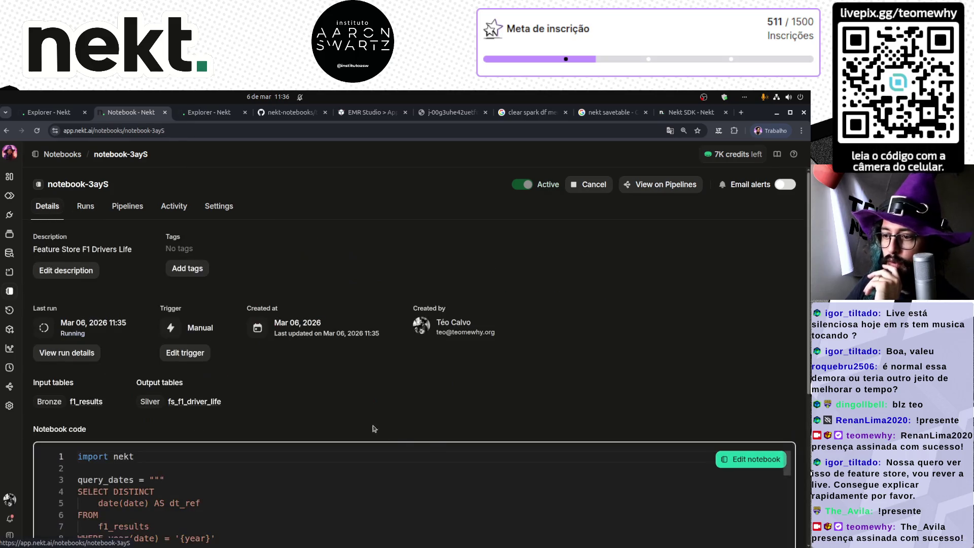
pyautogui.scroll(-10, 504, 367)
pyautogui.scroll(10, 128, 442)
pyautogui.scroll(-3, 127, 442)
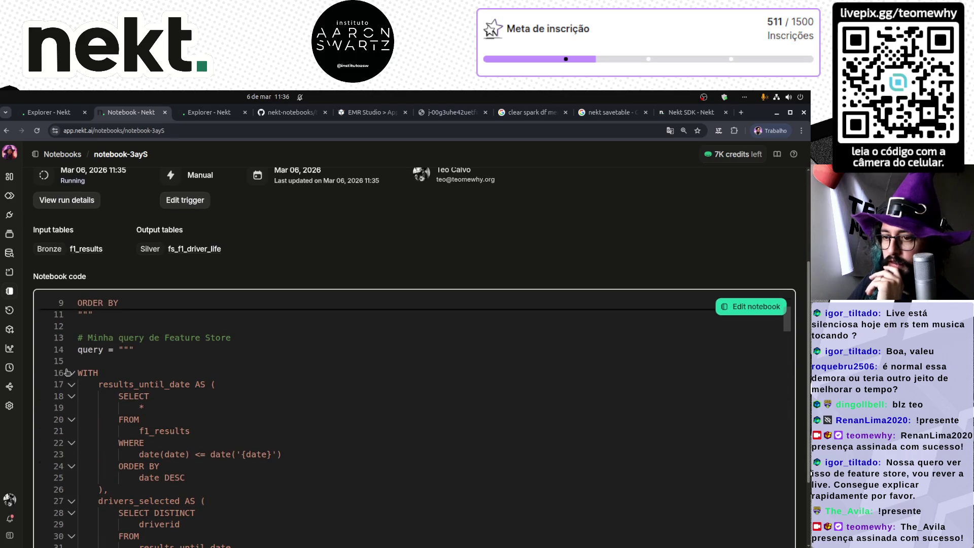
pyautogui.click(72, 373)
pyautogui.click(72, 385)
pyautogui.click(71, 397)
pyautogui.click(72, 408)
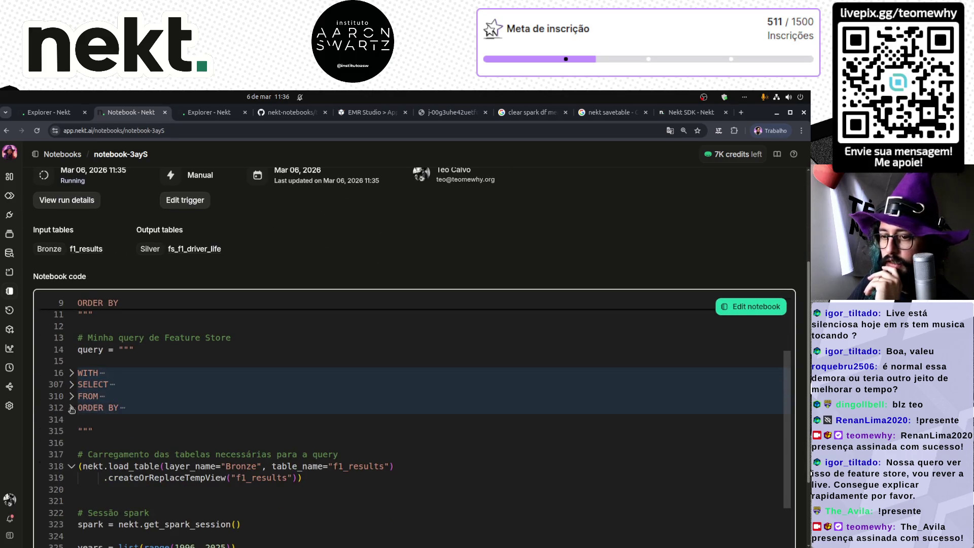
# - Collapse the query_dates blocks and scroll to the years loop and nekt.save_table call
pyautogui.scroll(3, 107, 428)
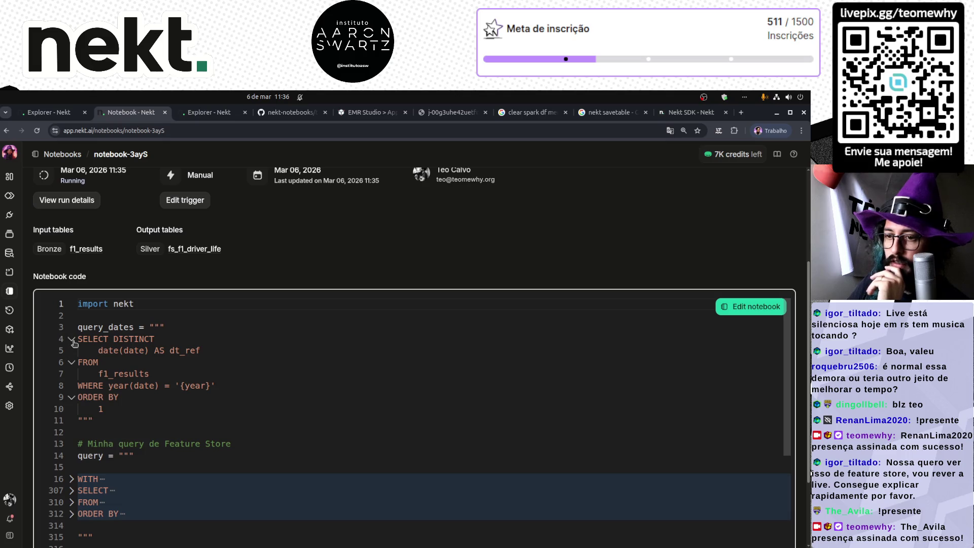
pyautogui.click(72, 339)
pyautogui.click(71, 351)
pyautogui.click(71, 374)
pyautogui.scroll(-3, 188, 437)
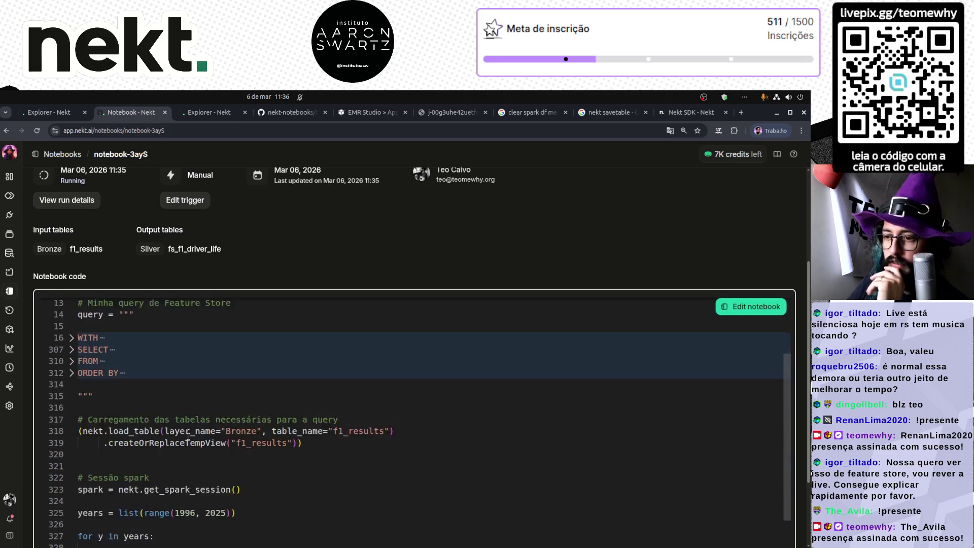
pyautogui.scroll(-4, 188, 437)
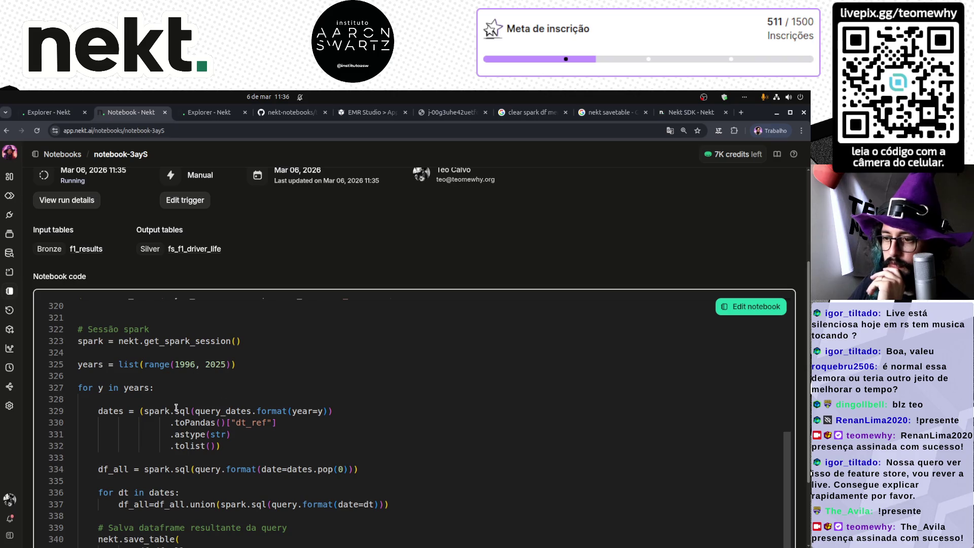
pyautogui.scroll(-1, 224, 422)
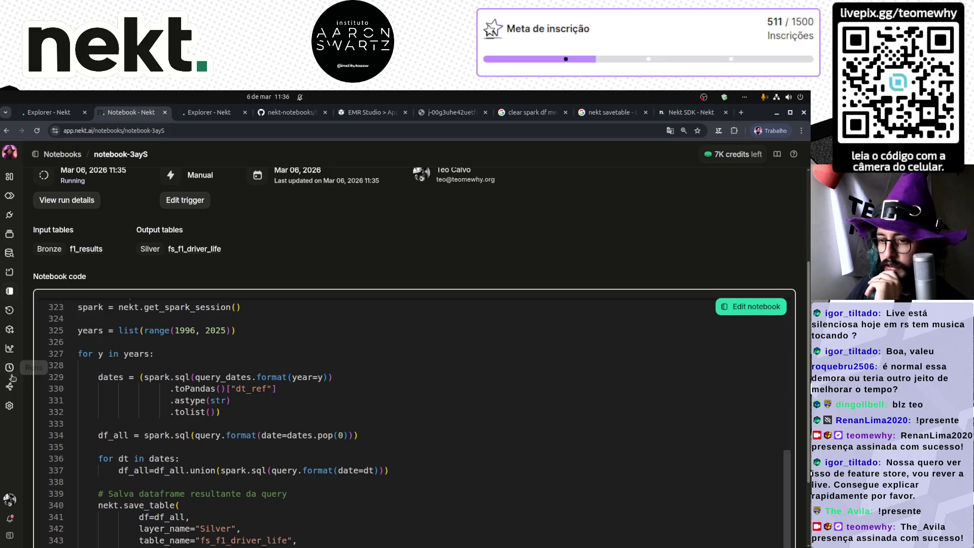
pyautogui.scroll(-2, 31, 377)
pyautogui.scroll(3, 28, 378)
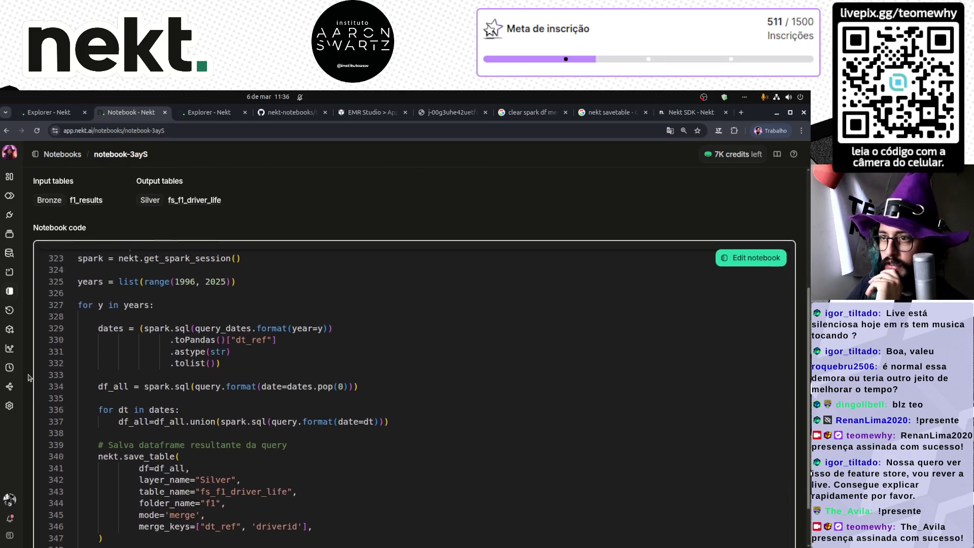
# - Re-run the distinct-year count on fs_f1_driver_life in the Explorer
pyautogui.click(203, 112)
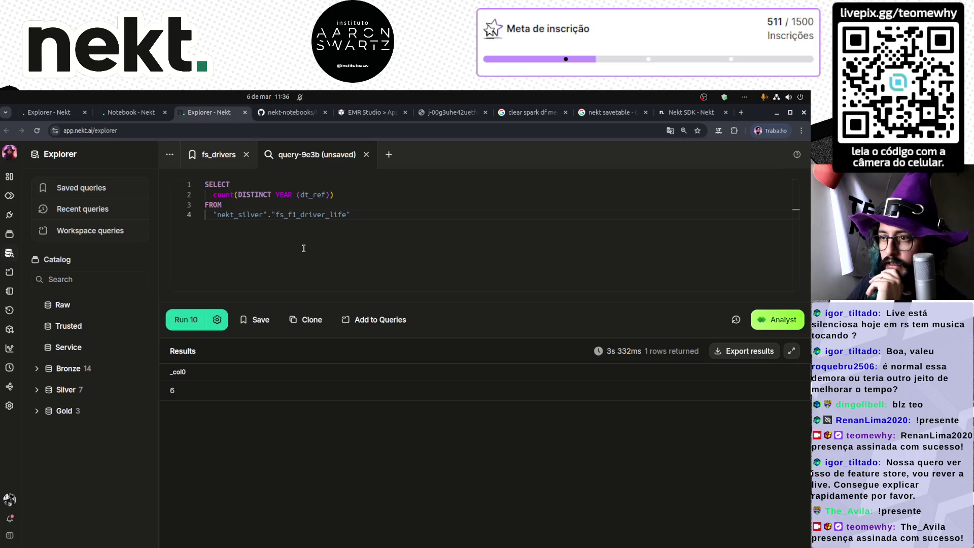
pyautogui.click(185, 321)
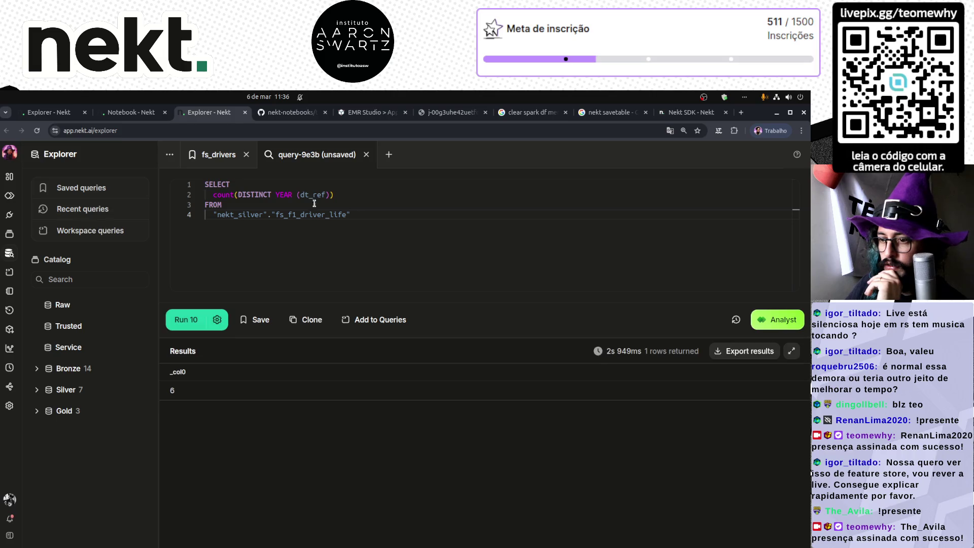
pyautogui.click(130, 116)
pyautogui.scroll(5, 124, 208)
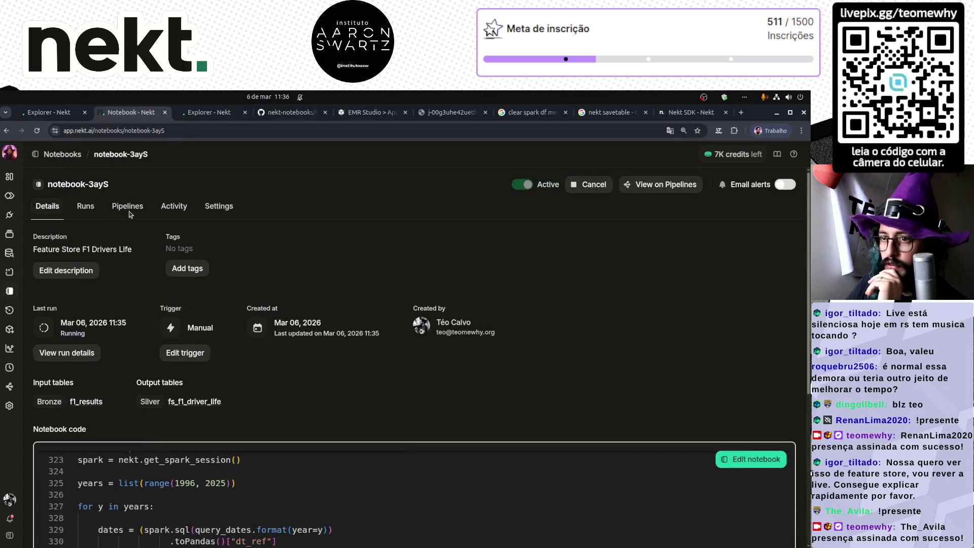
# - Open the Feature Store F1 Drivers Life notebook from the Notebooks list
pyautogui.click(51, 112)
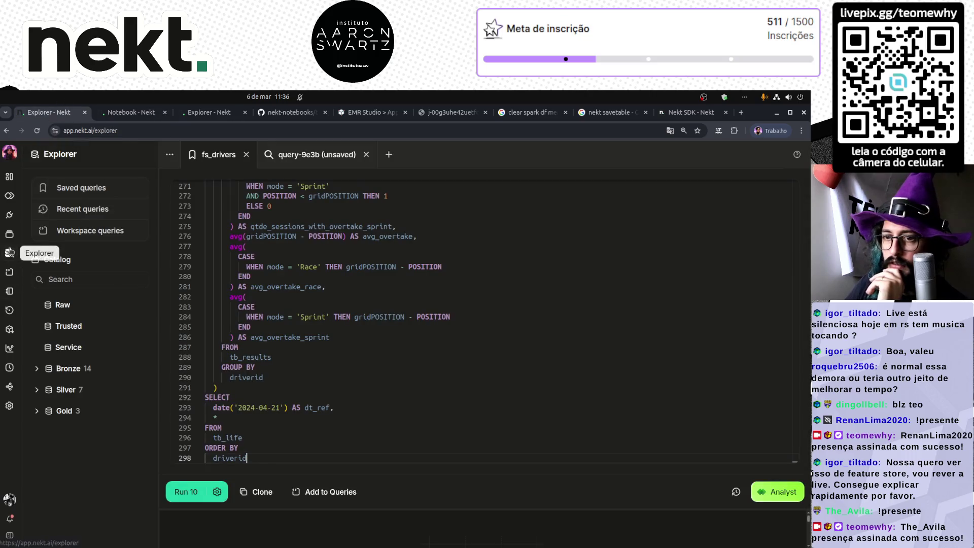
pyautogui.click(9, 234)
pyautogui.click(10, 274)
pyautogui.click(9, 290)
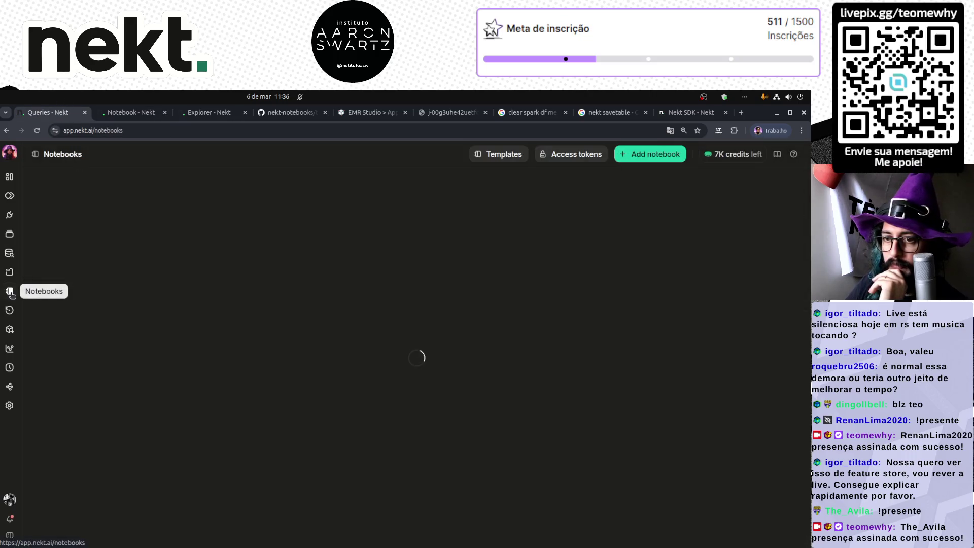
pyautogui.click(80, 226)
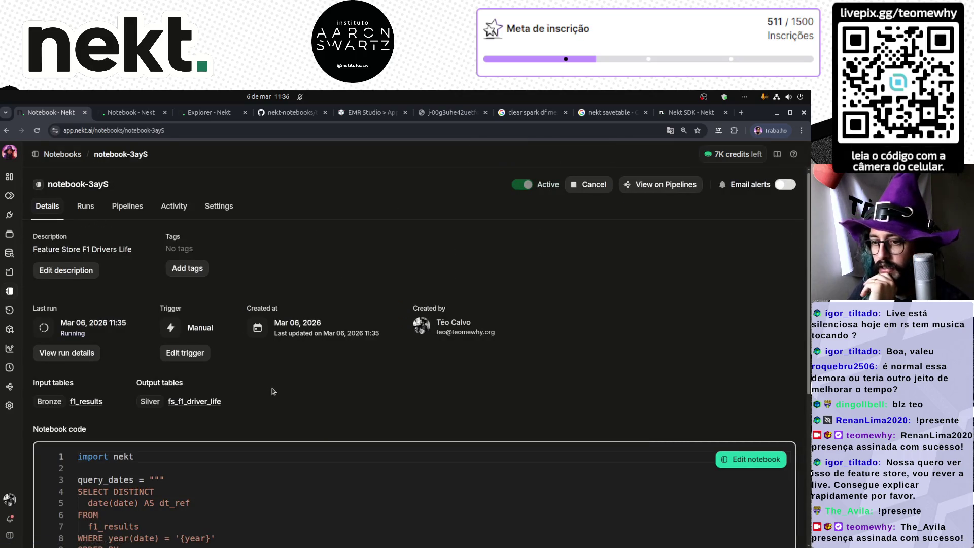
pyautogui.scroll(-5, 275, 388)
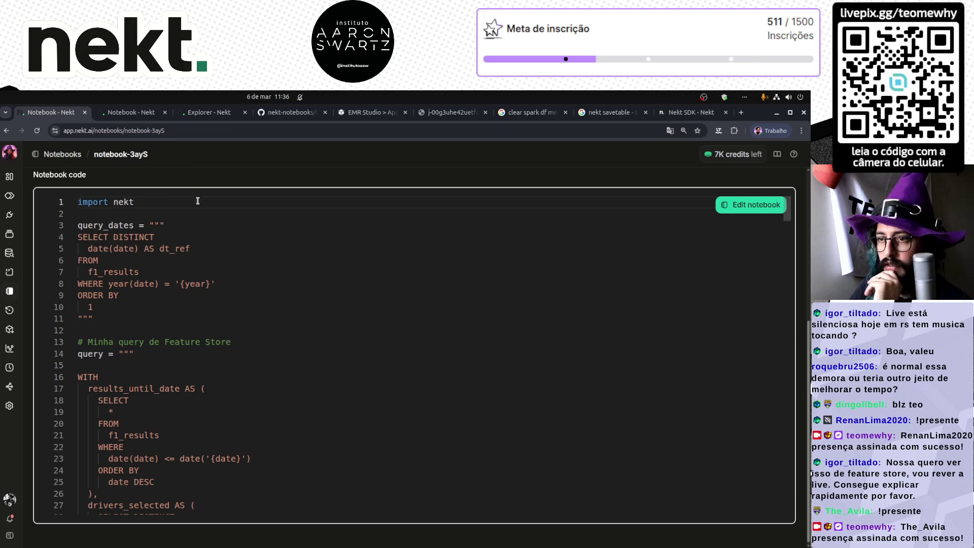
pyautogui.scroll(5, 196, 203)
# - Switch to the first notebook tab, open its run history and select failed Run #5
pyautogui.click(215, 114)
pyautogui.hotkey('ctrl', 'shift', 'Tab')
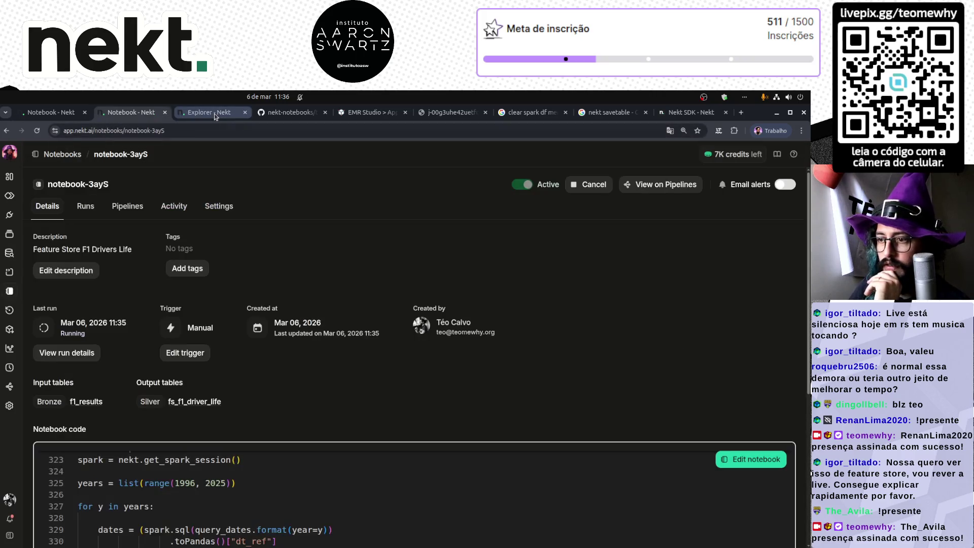
pyautogui.hotkey('ctrl', 'shift', 'Tab')
pyautogui.click(66, 352)
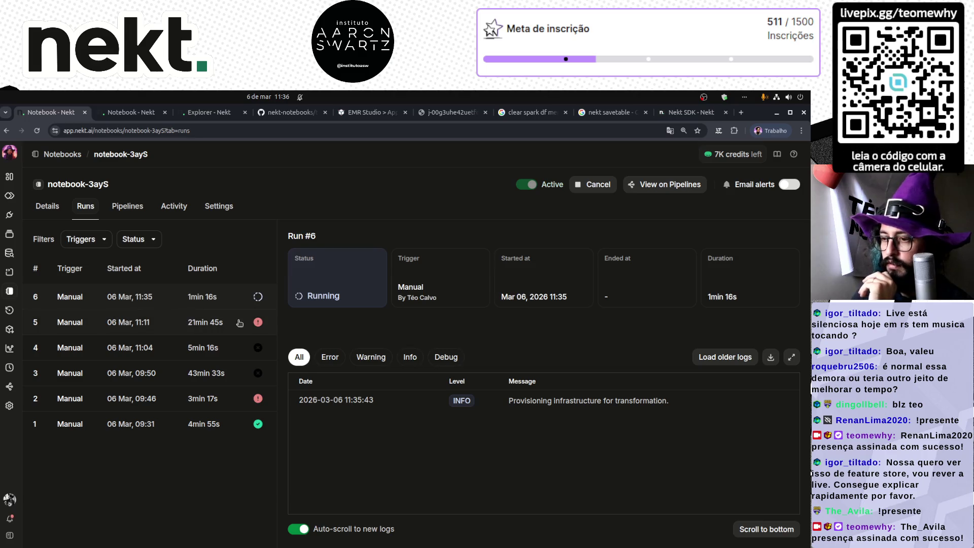
pyautogui.click(252, 325)
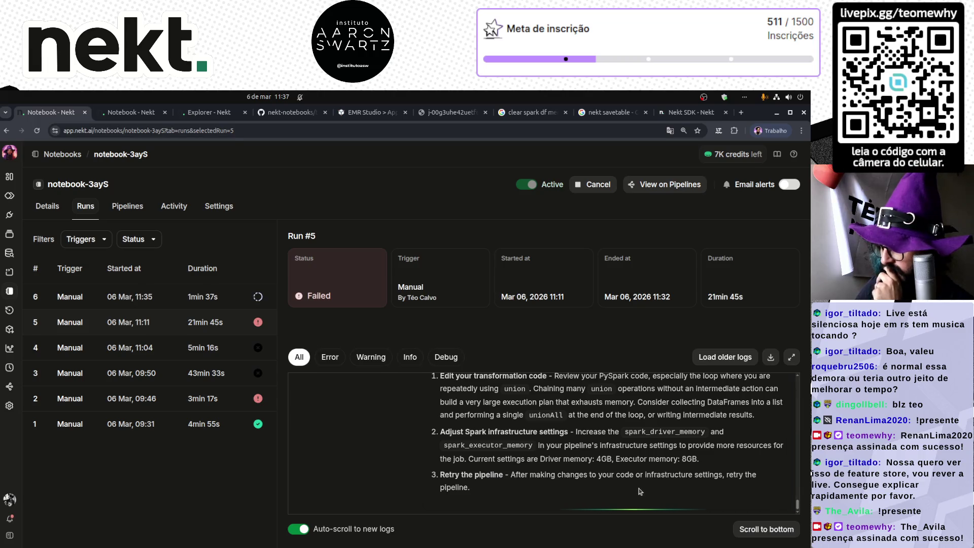
# - Switch to the AWS EMR Studio job run details page
pyautogui.click(374, 113)
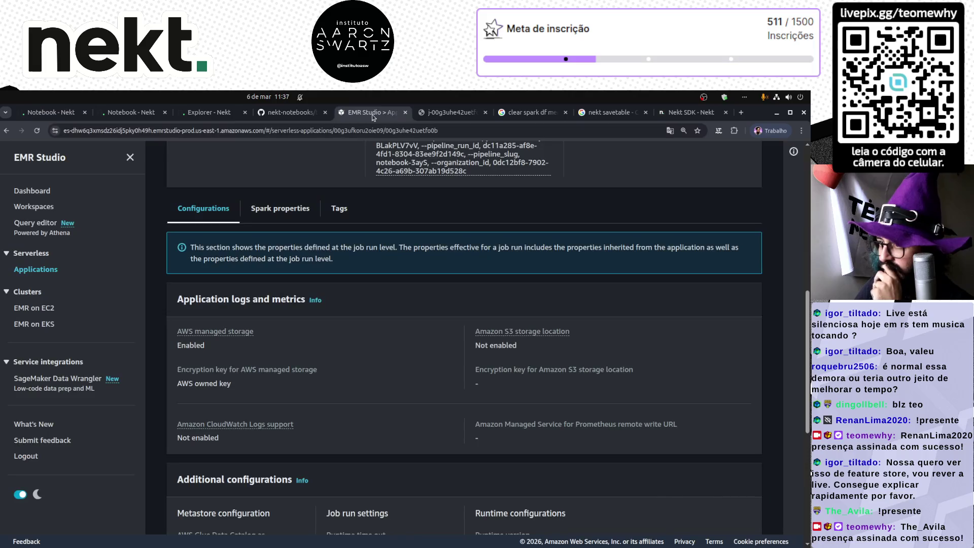
# - In EMR Studio, confirm the newest notebook-3ayS job run is Scheduled, then return to the Nekt notebook
pyautogui.scroll(2, 354, 283)
pyautogui.scroll(5, 354, 283)
pyautogui.click(307, 158)
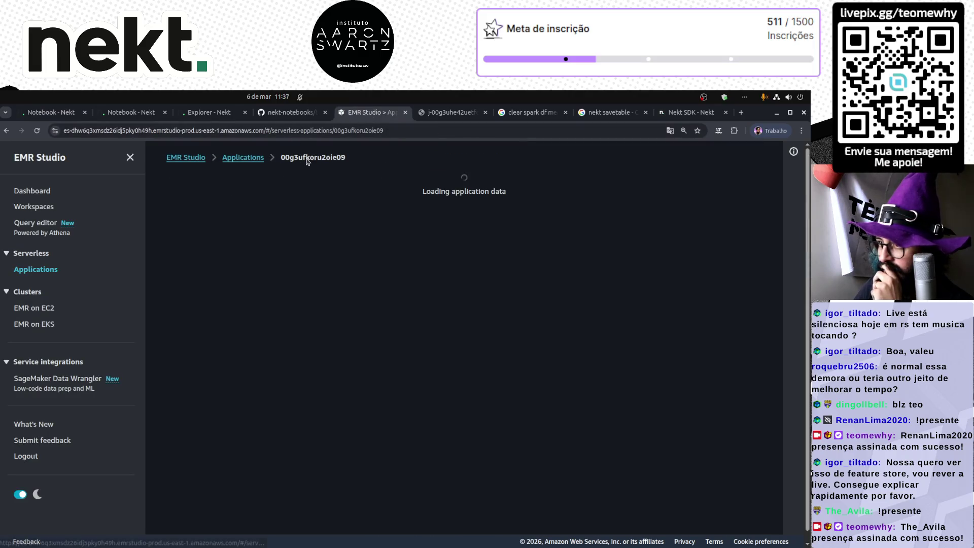
pyautogui.scroll(-2, 332, 376)
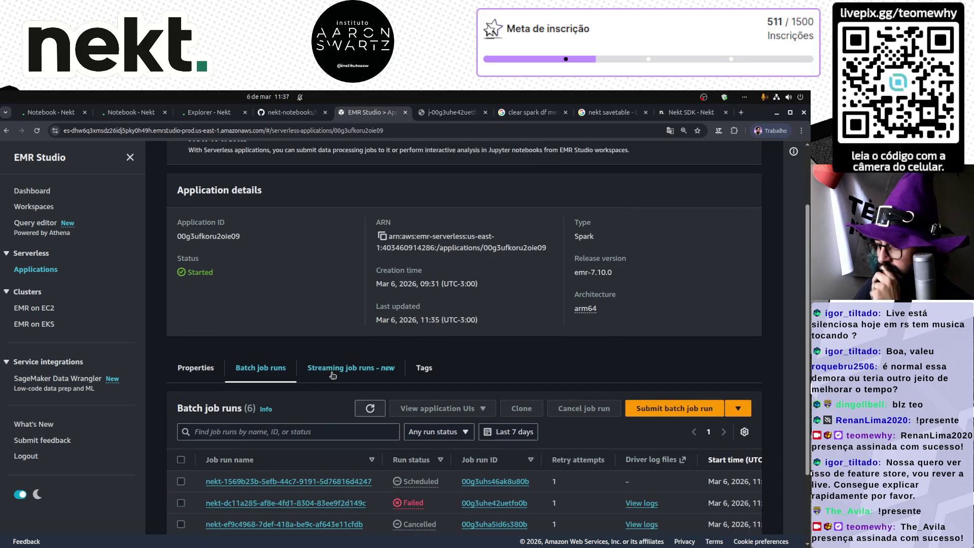
pyautogui.scroll(-2, 338, 391)
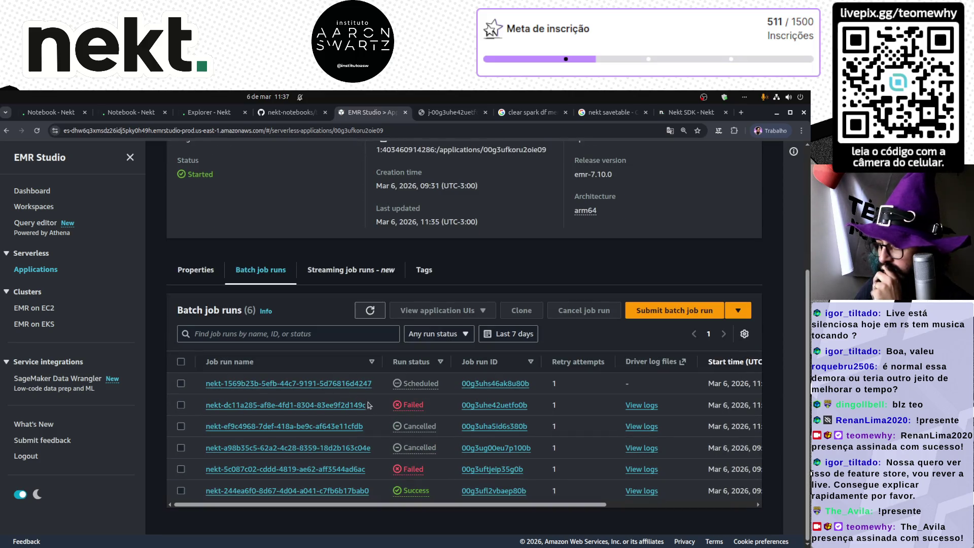
pyautogui.moveTo(465, 505)
pyautogui.mouseDown()
pyautogui.moveTo(634, 499)
pyautogui.moveTo(486, 502)
pyautogui.mouseUp()
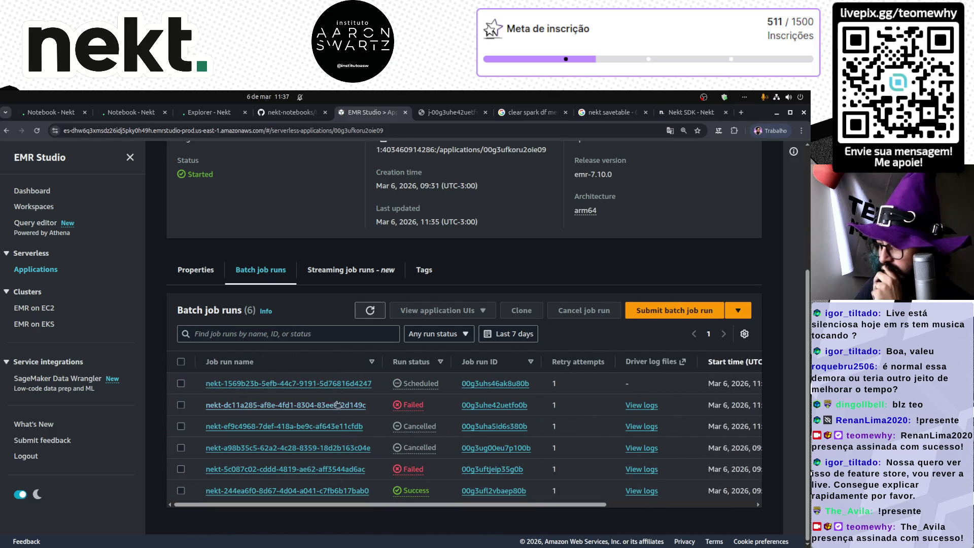
pyautogui.click(323, 384)
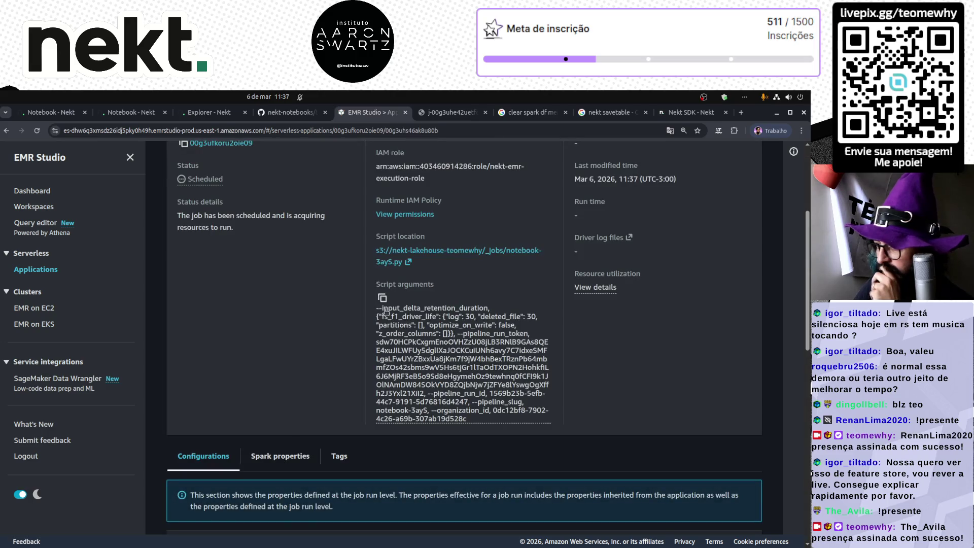
pyautogui.scroll(4, 385, 310)
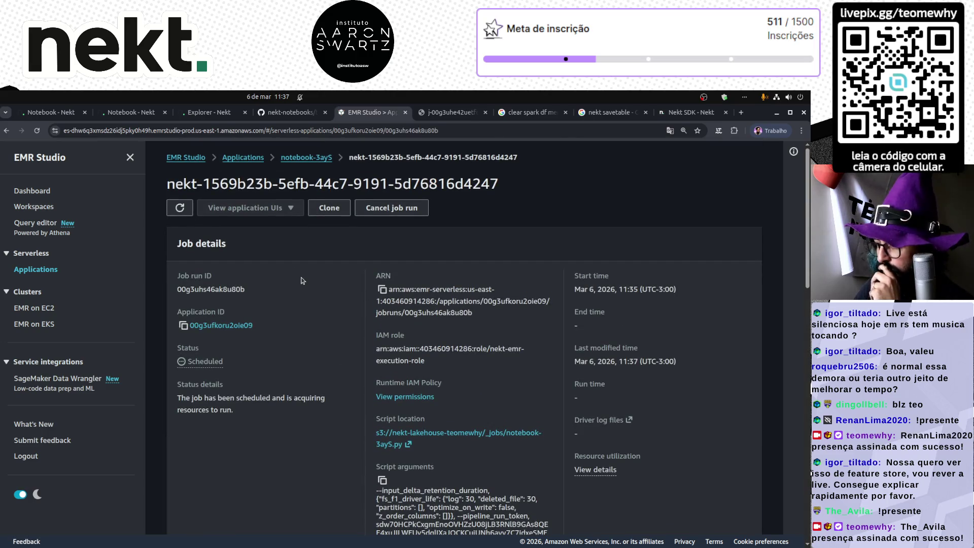
pyautogui.click(193, 114)
pyautogui.hotkey('ctrl', 'shift', 'Tab')
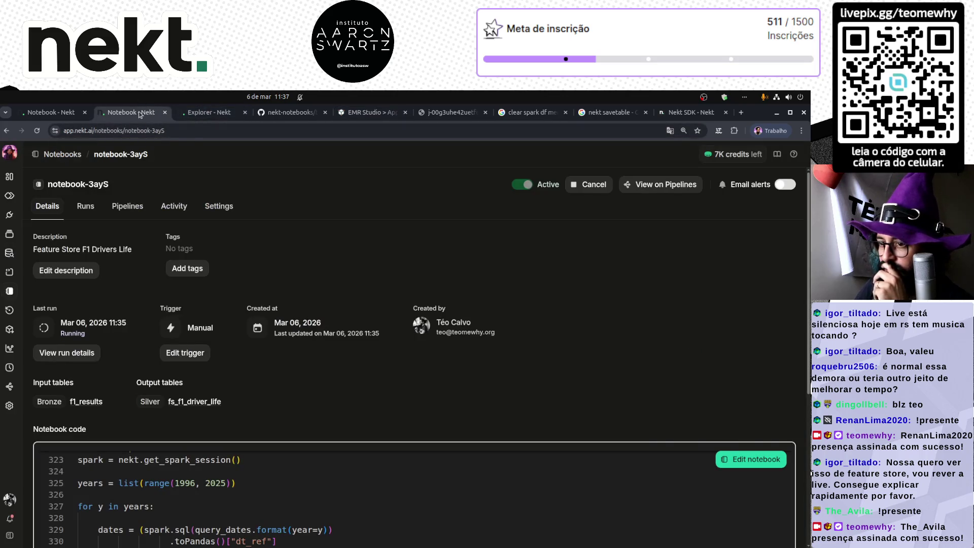
# - Show the details of the still-running run #6 of notebook-3ayS
pyautogui.hotkey('ctrl', 'shift', 'Tab')
pyautogui.hotkey('ctrl', 'Tab')
pyautogui.hotkey('ctrl', 'shift', 'Tab')
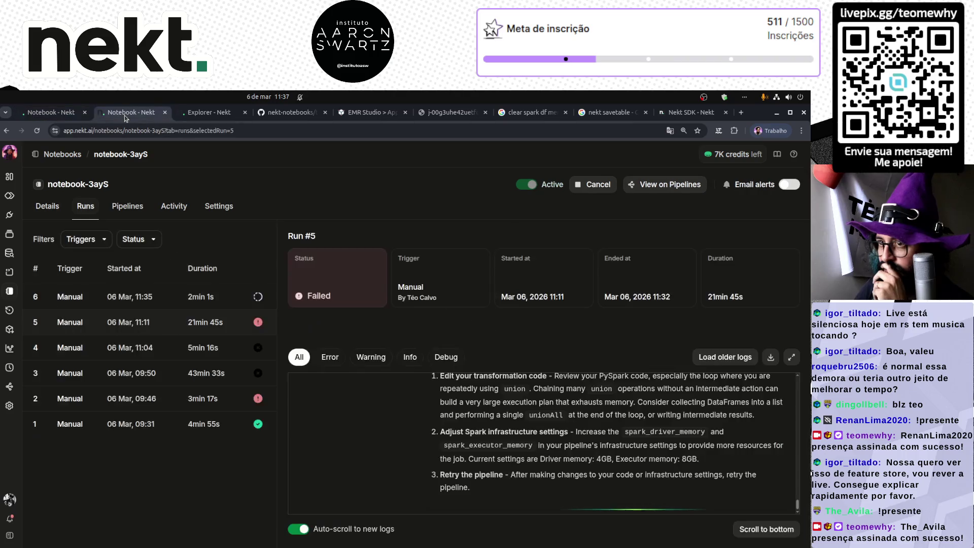
pyautogui.click(178, 298)
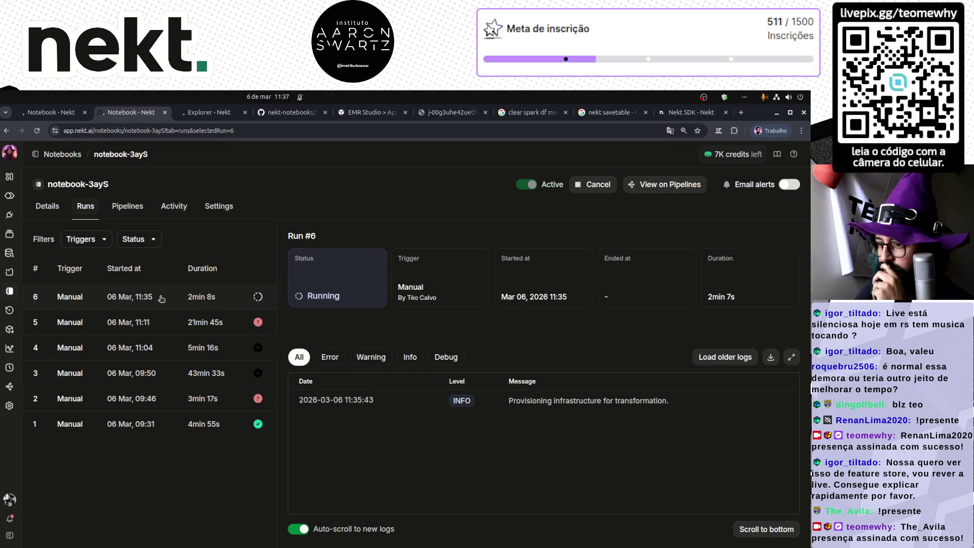
# - In Explorer, strip the count wrapper and run SELECT DISTINCT YEAR(dt_ref) on fs_f1_driver_life
pyautogui.click(214, 117)
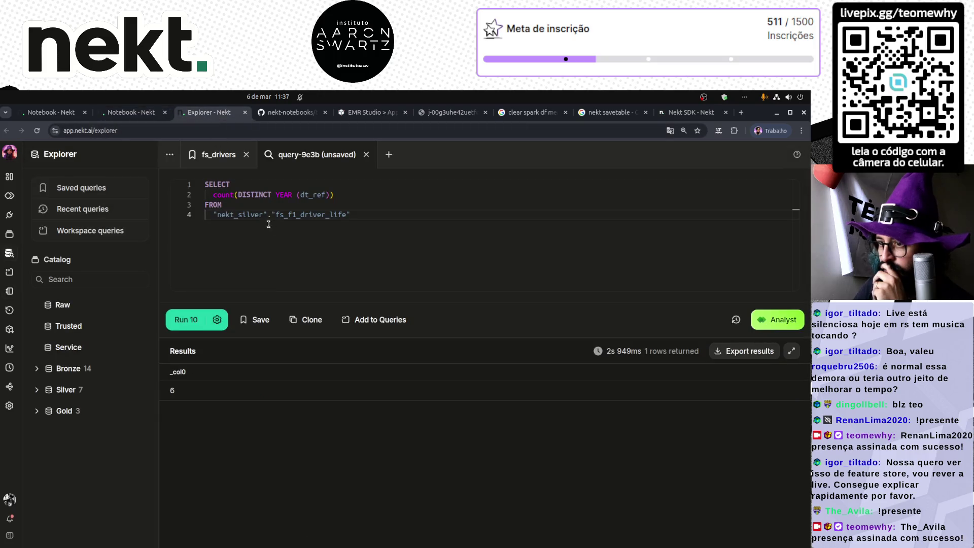
pyautogui.click(236, 195)
pyautogui.hotkey('shift', 'Home')
pyautogui.press('BackSpace')
pyautogui.hotkey('ctrl', 'Return')
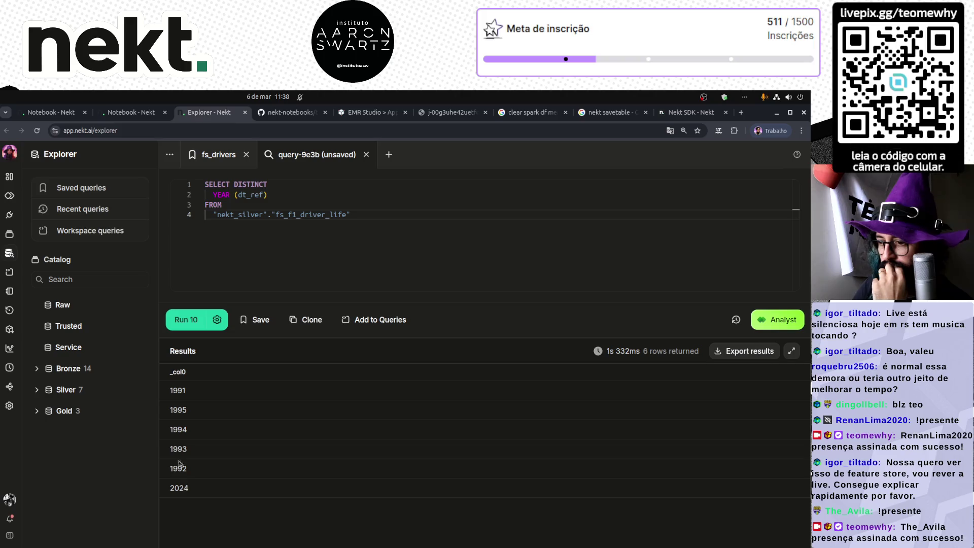
# - Mark the loaded years 1991, 1995, 1994, 1993, 1992 and 2024, then go back to run #6
pyautogui.doubleClick(182, 393)
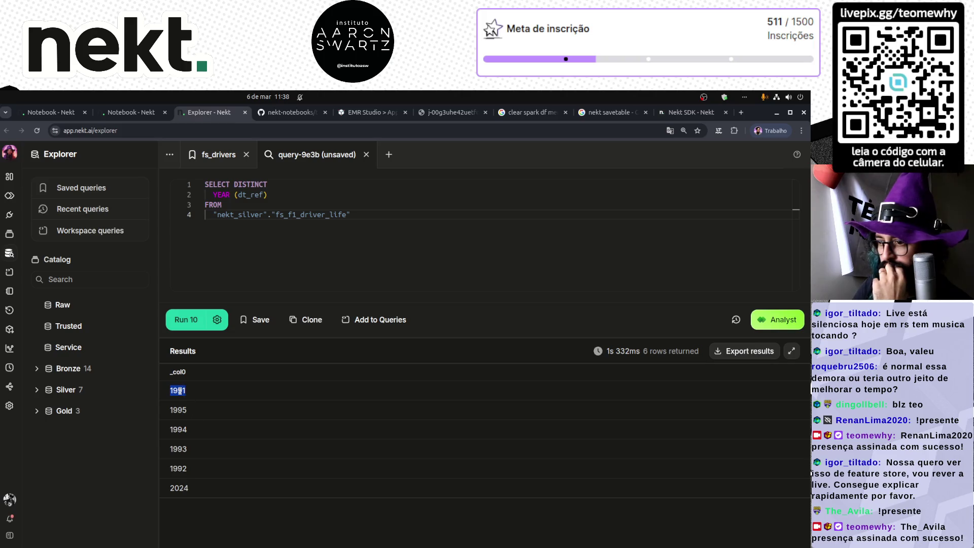
pyautogui.doubleClick(182, 406)
pyautogui.doubleClick(183, 430)
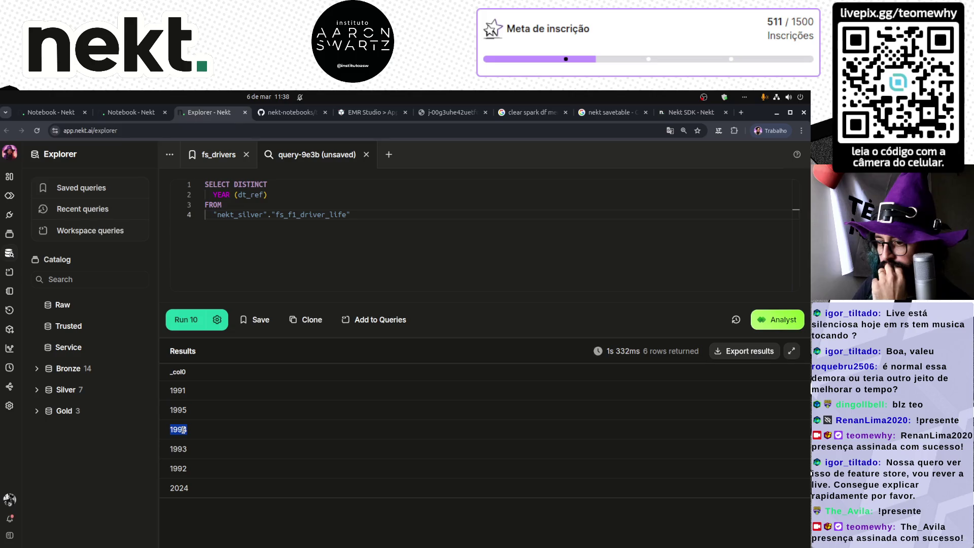
pyautogui.doubleClick(183, 449)
pyautogui.click(184, 467)
pyautogui.doubleClick(184, 467)
pyautogui.doubleClick(180, 488)
pyautogui.click(183, 390)
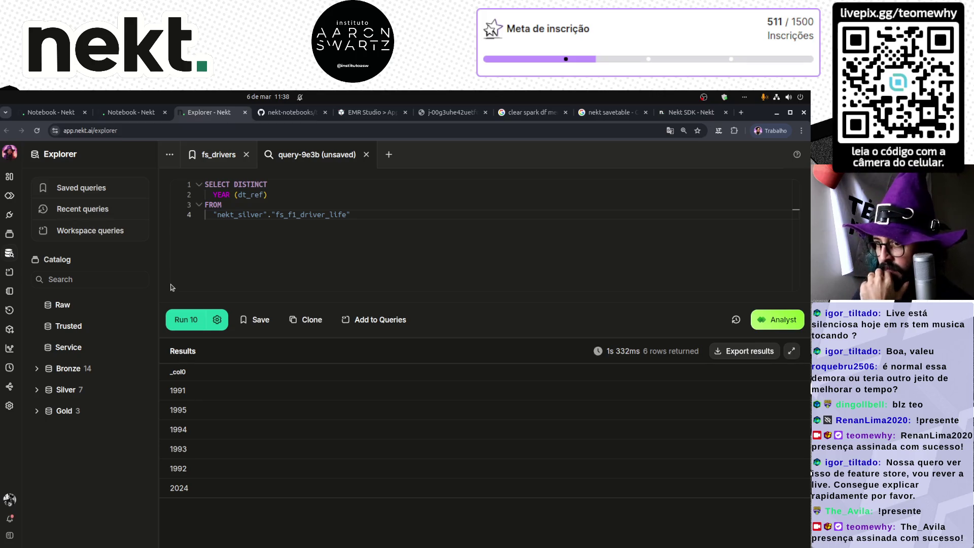
pyautogui.click(132, 113)
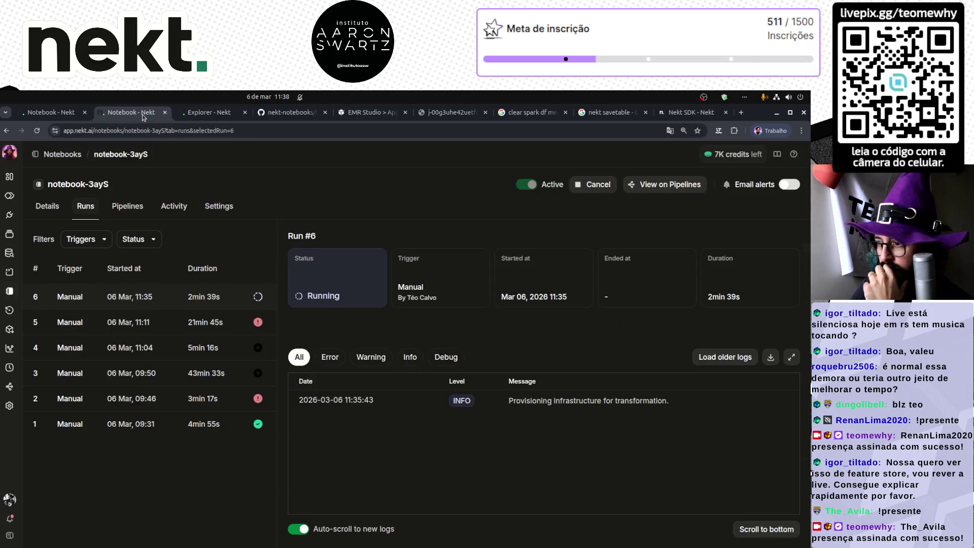
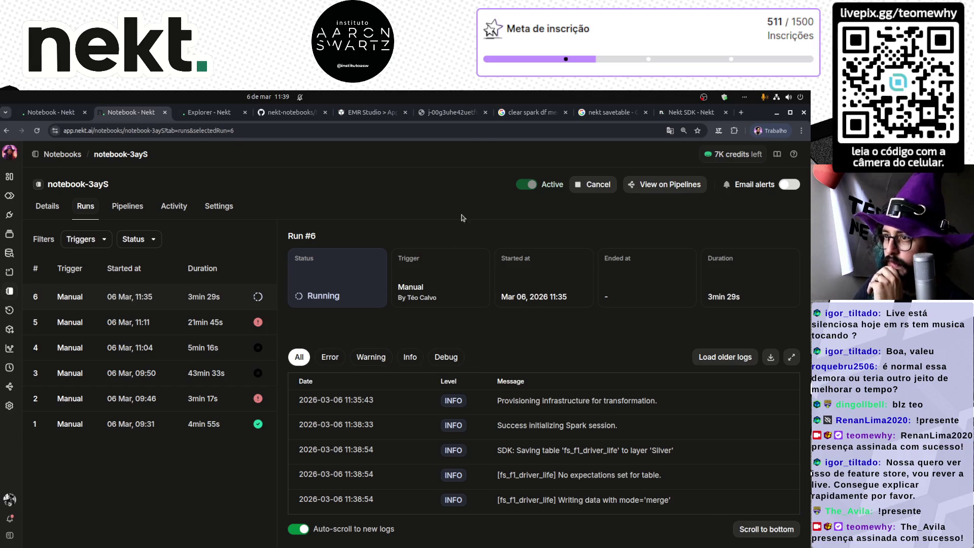
# - Open the running job run's details from the EMR Serverless application page
pyautogui.click(345, 116)
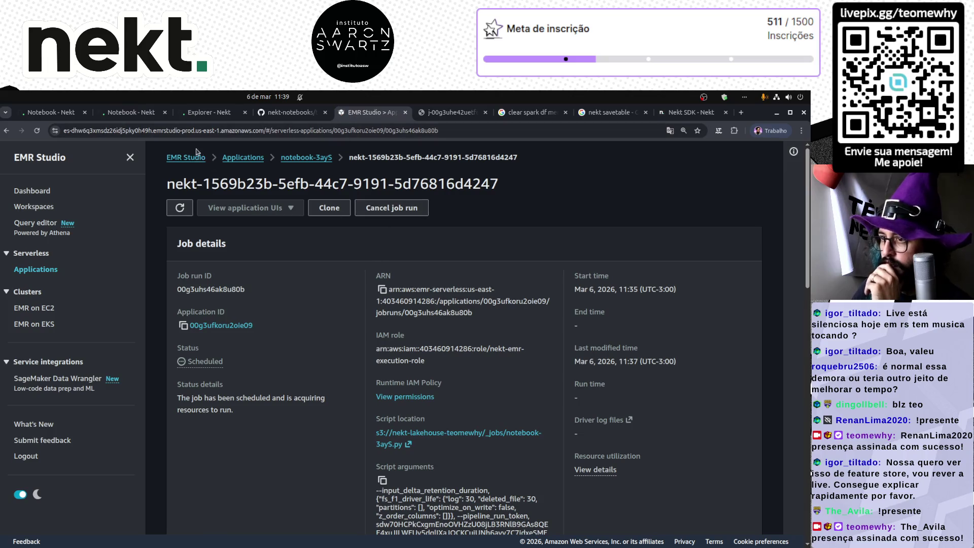
pyautogui.click(306, 158)
pyautogui.scroll(-3, 324, 487)
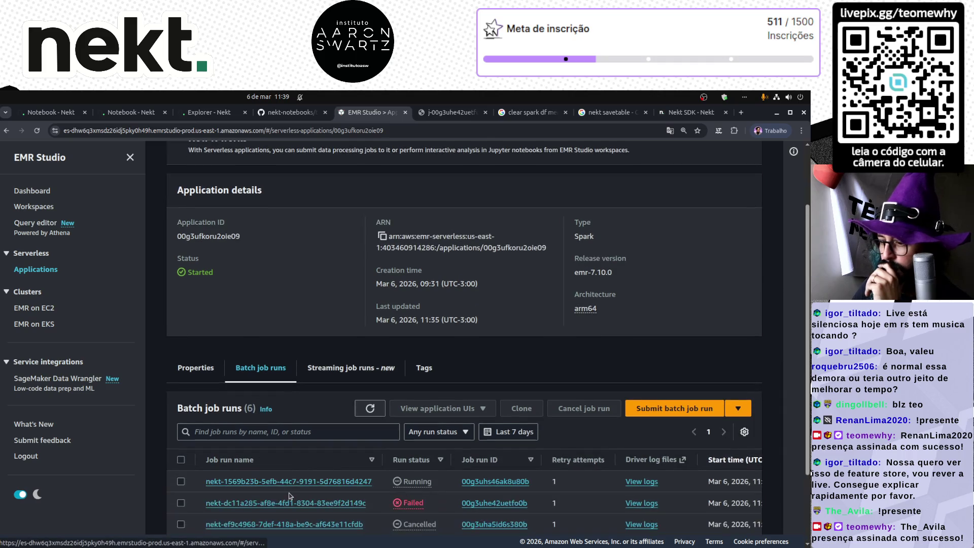
pyautogui.click(313, 487)
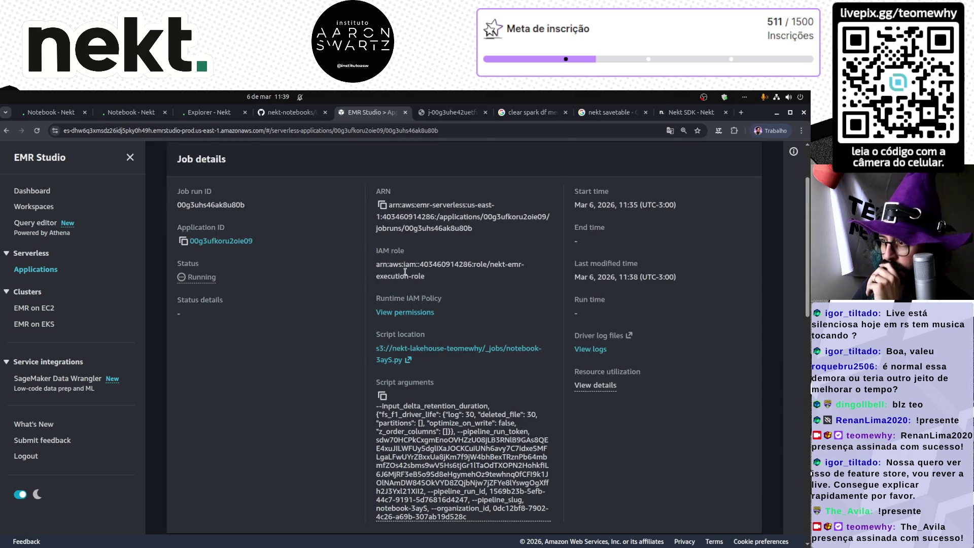
# - Launch the Spark UI for running jobs from View application UIs
pyautogui.scroll(1, 335, 247)
pyautogui.scroll(1, 335, 246)
pyautogui.click(256, 208)
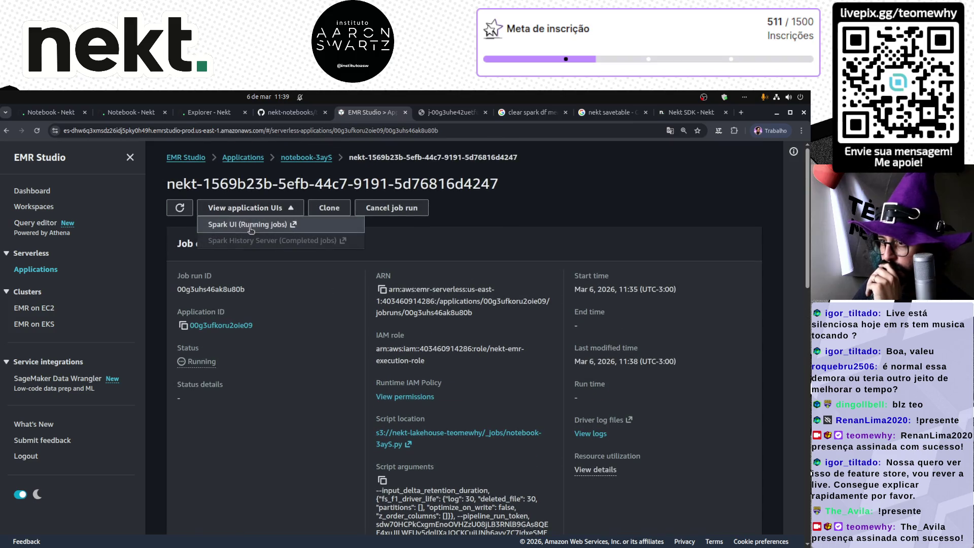
pyautogui.click(257, 225)
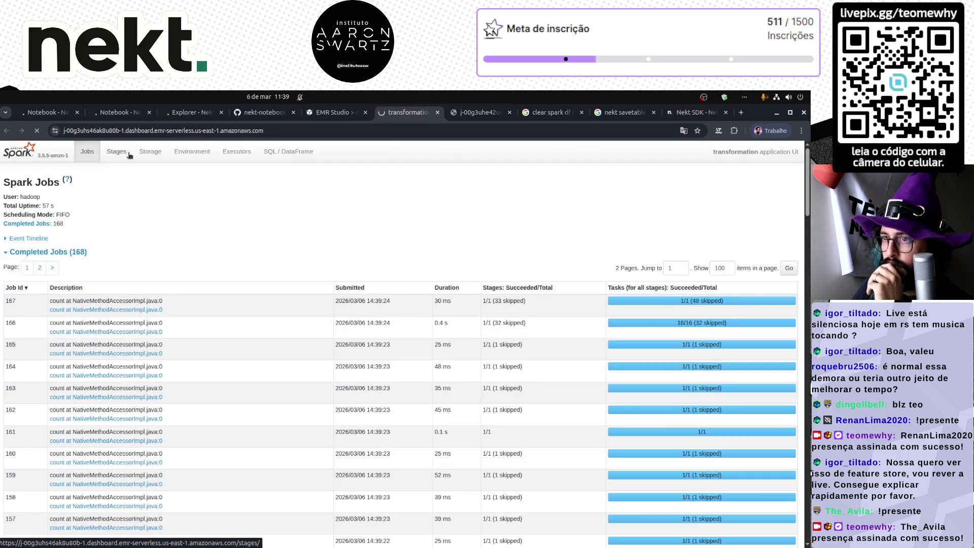
# - Review the running job's Stages and Executors pages, then go back to the run #6 logs
pyautogui.click(127, 152)
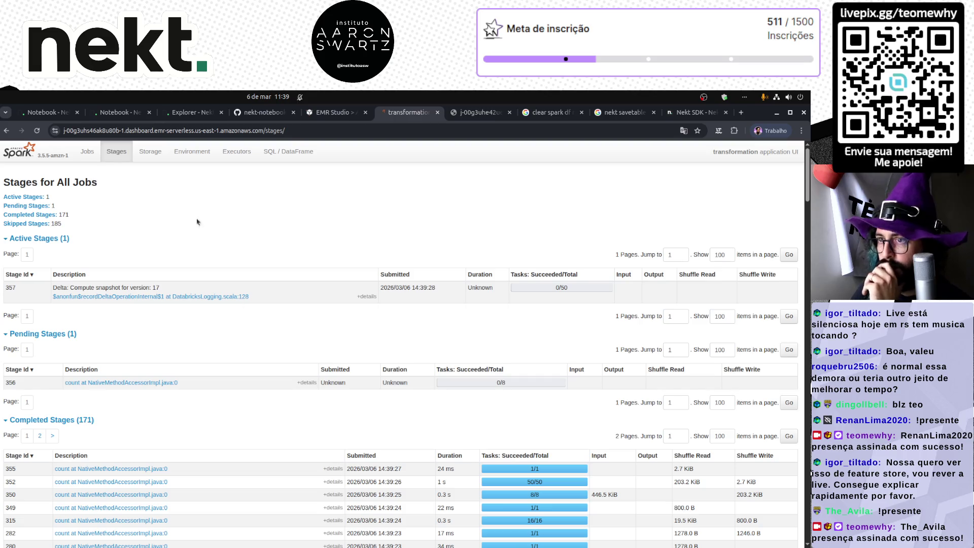
pyautogui.click(234, 152)
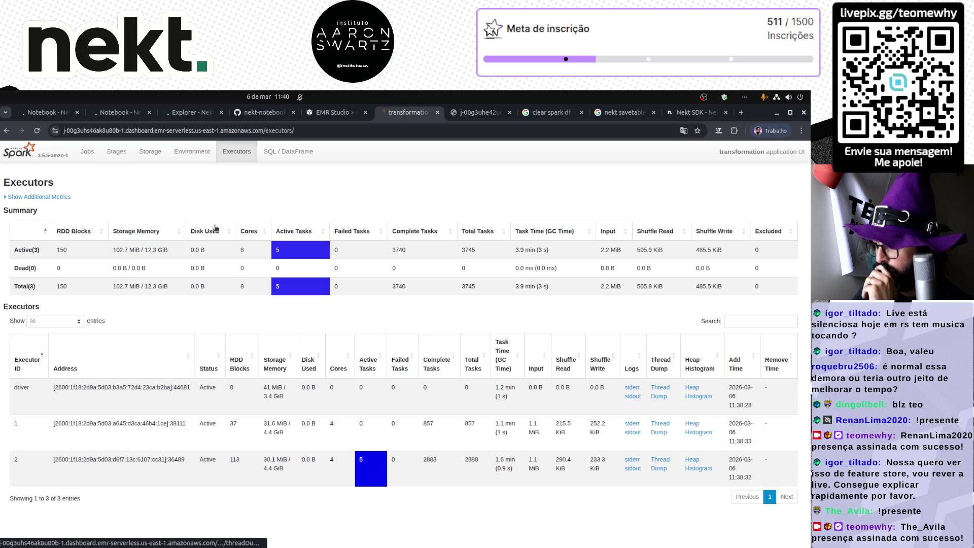
pyautogui.click(114, 114)
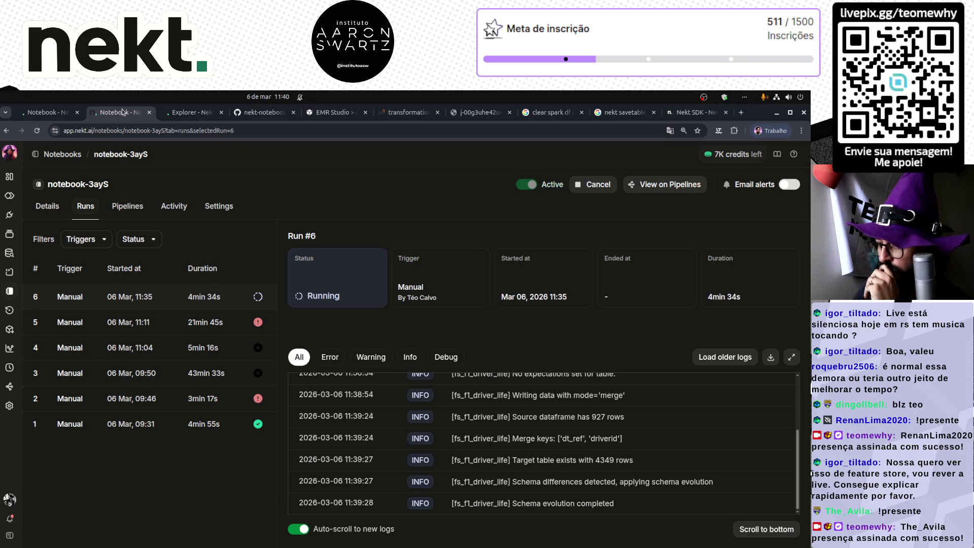
# - Rerun the distinct-years query in Explorer and inspect the returned years 1991 and 1995
pyautogui.hotkey('ctrl', 'Tab')
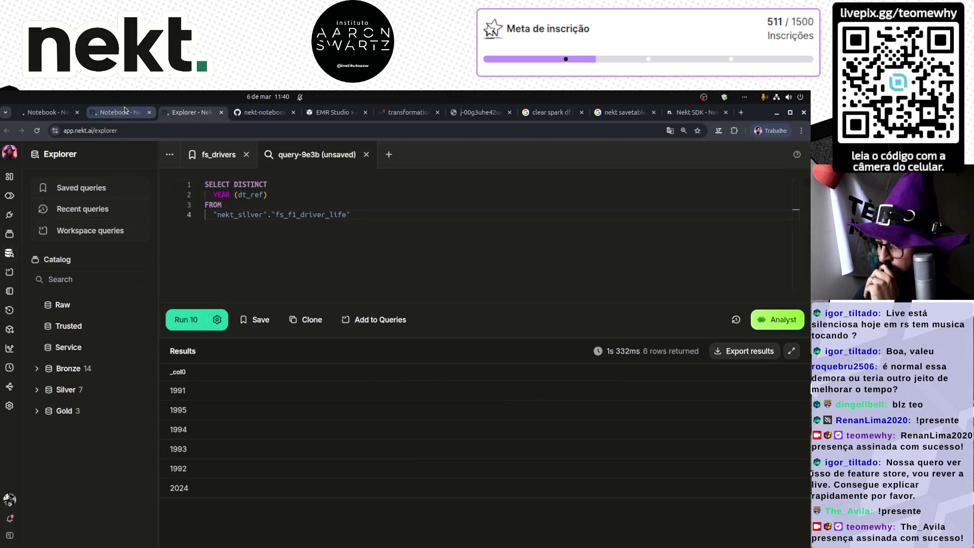
pyautogui.click(193, 320)
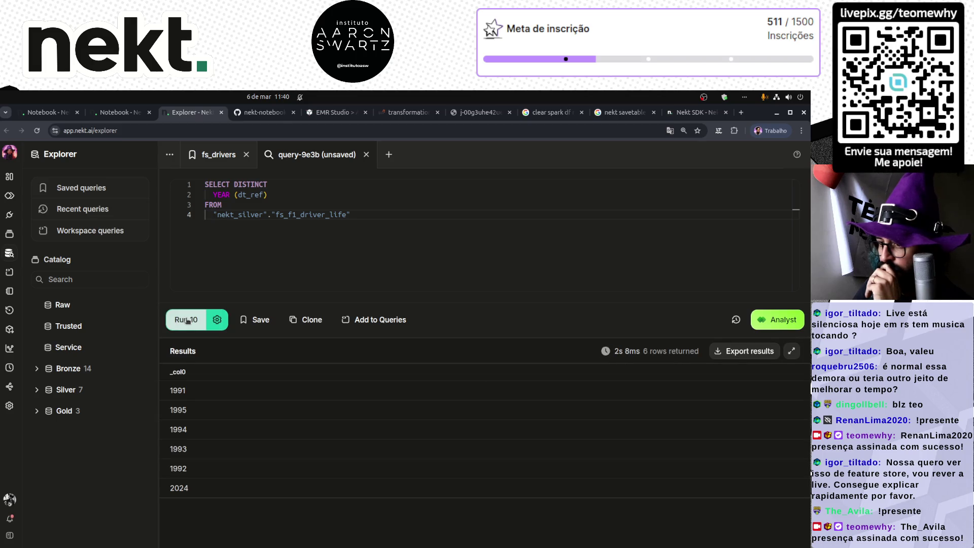
pyautogui.doubleClick(178, 372)
pyautogui.doubleClick(180, 390)
pyautogui.doubleClick(179, 409)
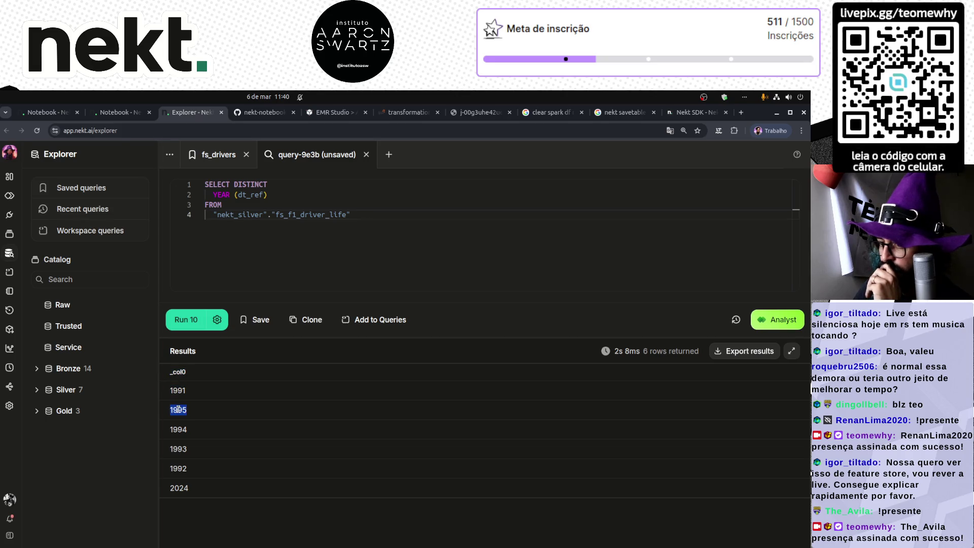
# - Append ORDER BY to the years query and rerun it sorted by year
pyautogui.click(281, 238)
pyautogui.write('order by 1')
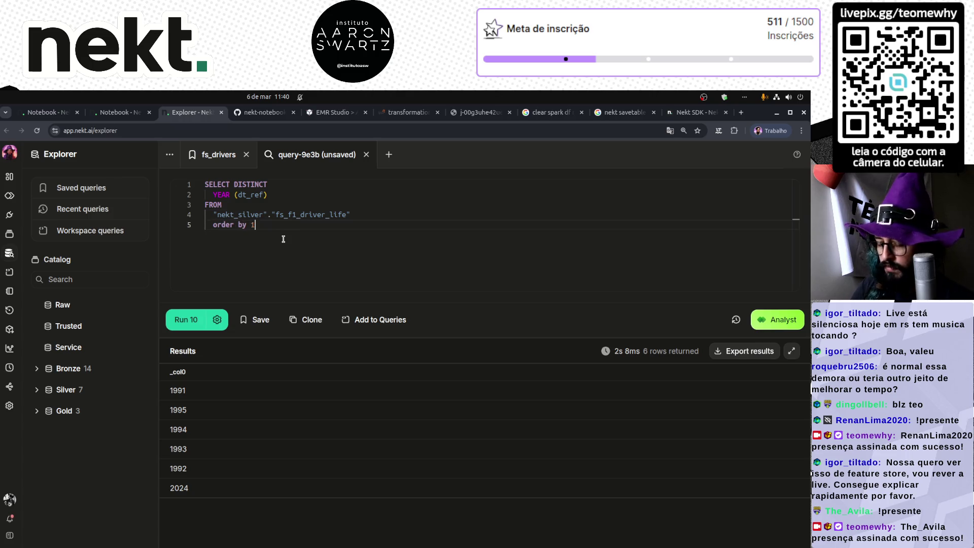
pyautogui.hotkey('ctrl', 'Return')
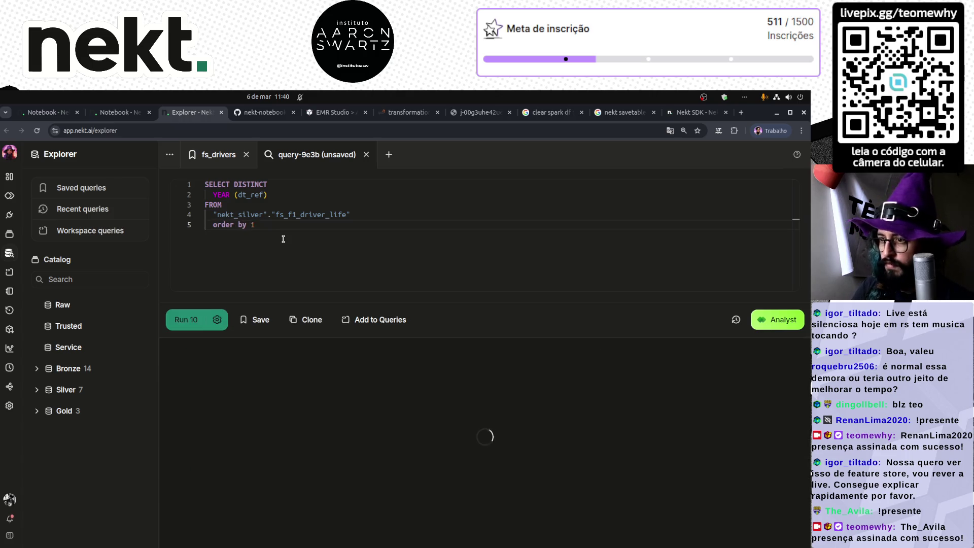
pyautogui.click(119, 113)
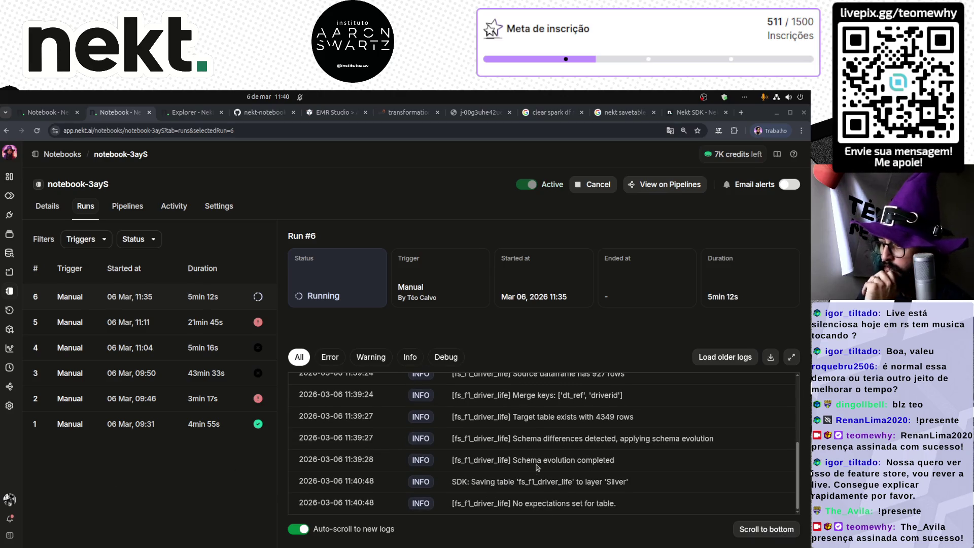
pyautogui.click(178, 113)
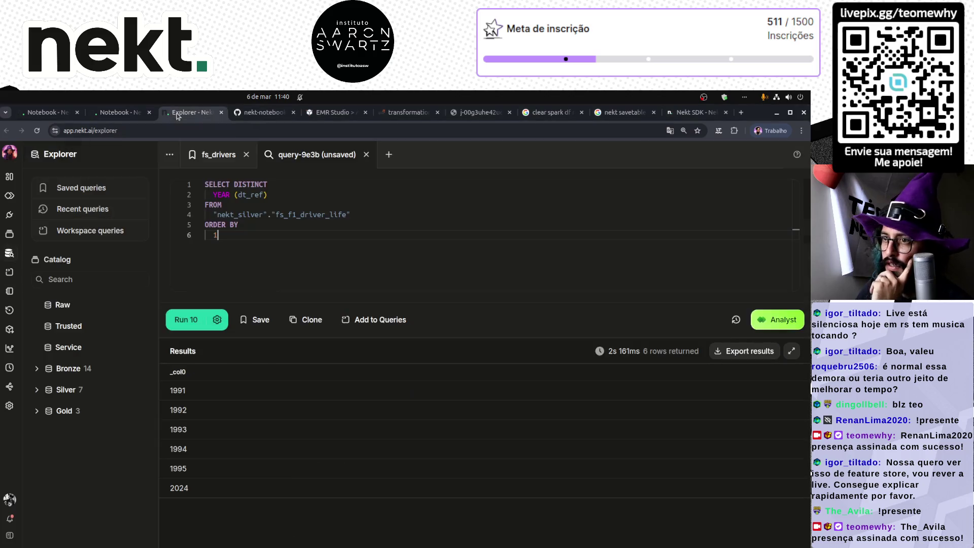
pyautogui.click(180, 320)
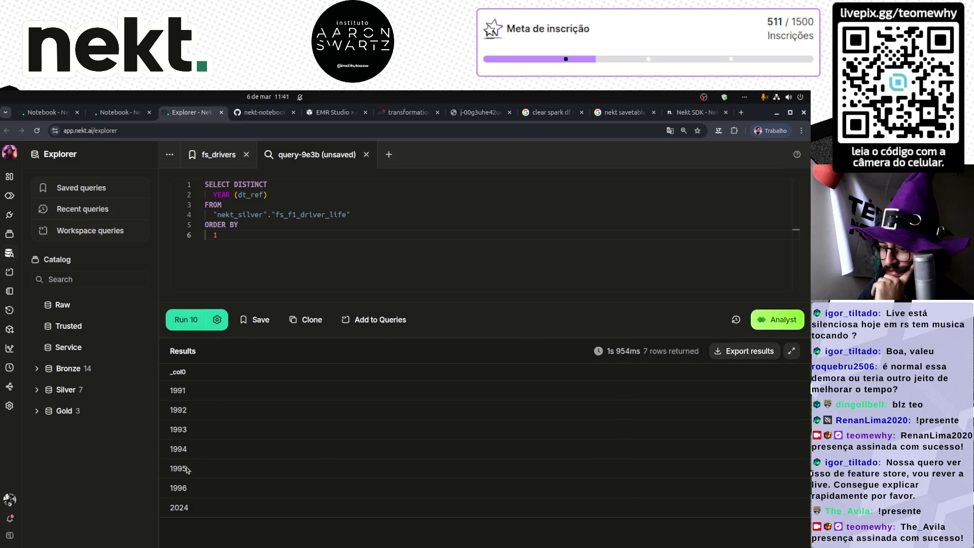
# - Glance at the run #6 logs, then cycle through the open browser tabs
pyautogui.hotkey('ctrl', 'pageup')
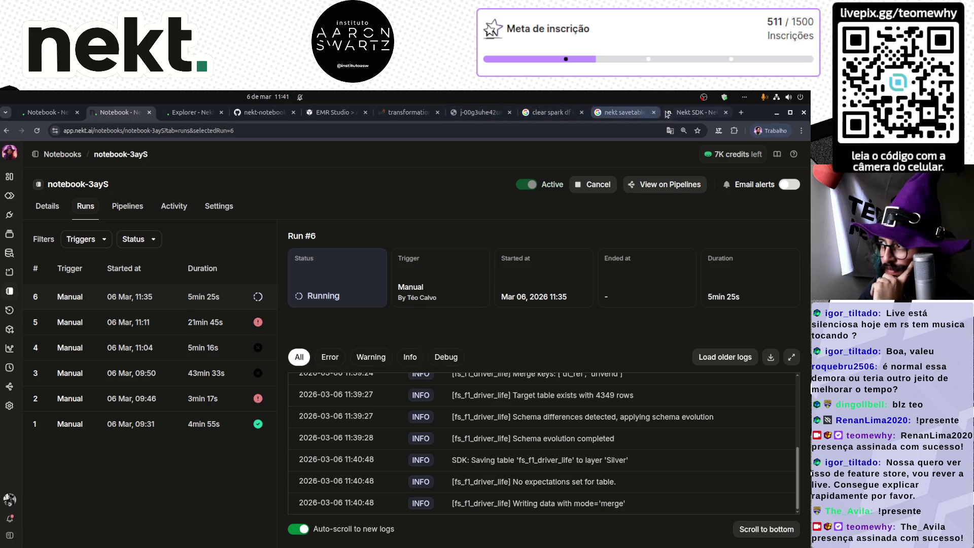
pyautogui.click(185, 111)
pyautogui.hotkey('ctrl', 'Tab')
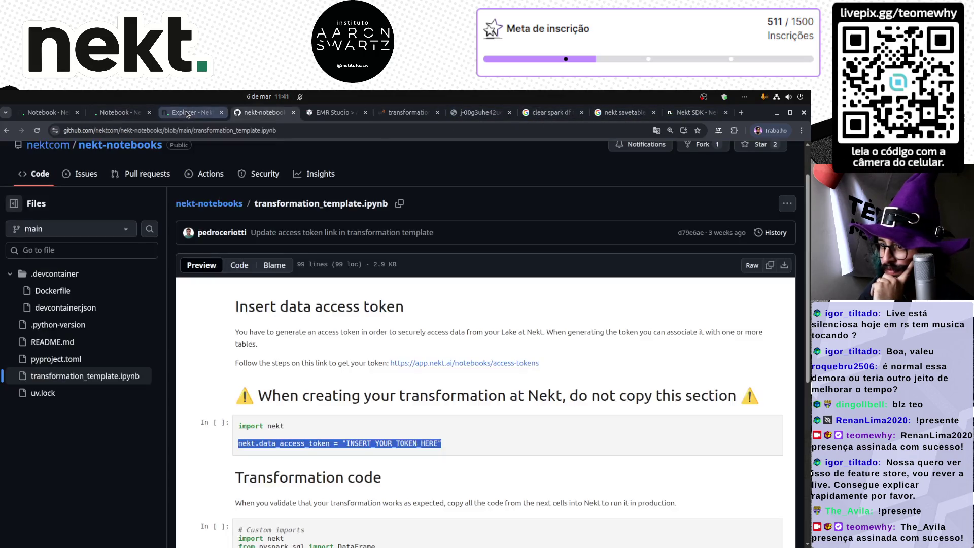
# - Reload the Spark executors page and inspect executor 1's storage memory and heap histogram
pyautogui.hotkey('ctrl', 'Tab')
pyautogui.hotkey('ctrl', 'Tab')
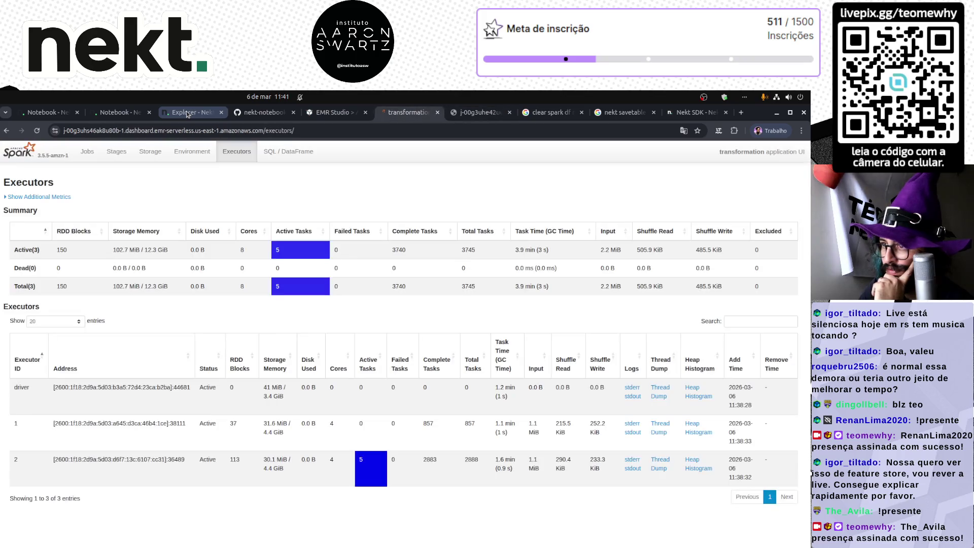
pyautogui.click(37, 131)
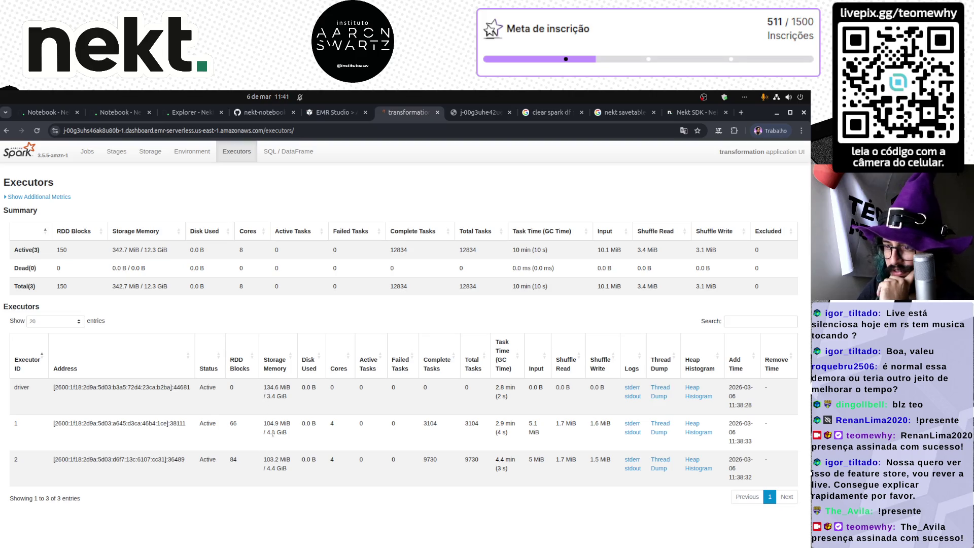
pyautogui.doubleClick(269, 423)
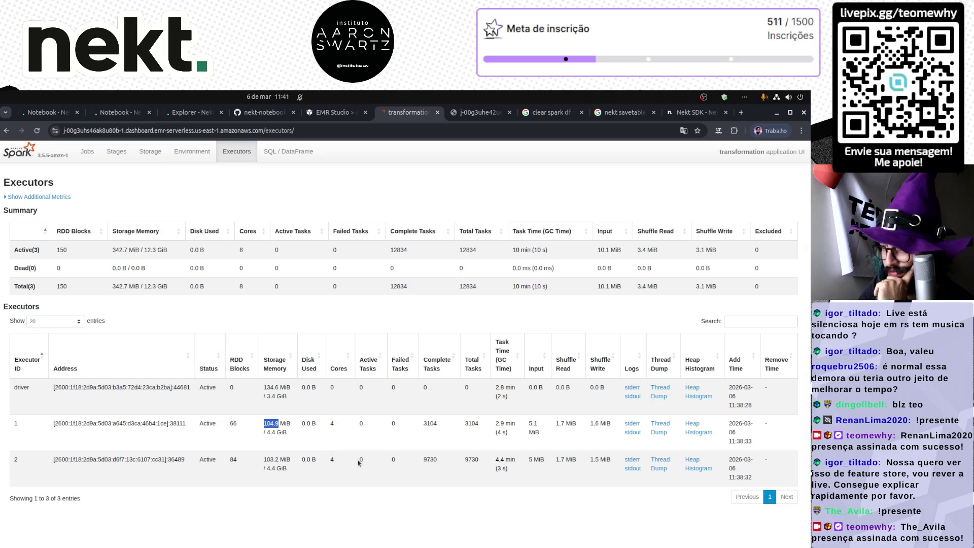
pyautogui.middleClick(699, 432)
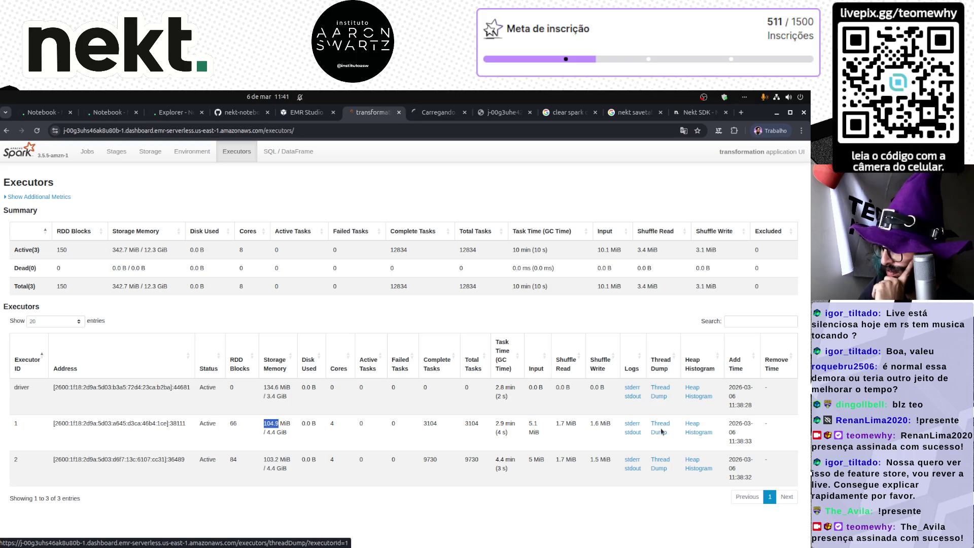
pyautogui.hotkey('ctrl', 'Tab')
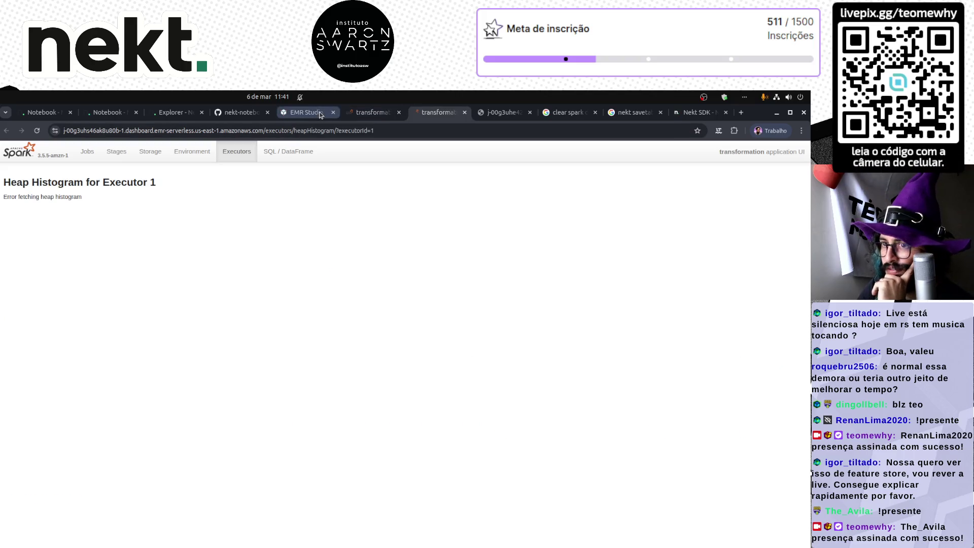
pyautogui.hotkey('ctrl', 'w')
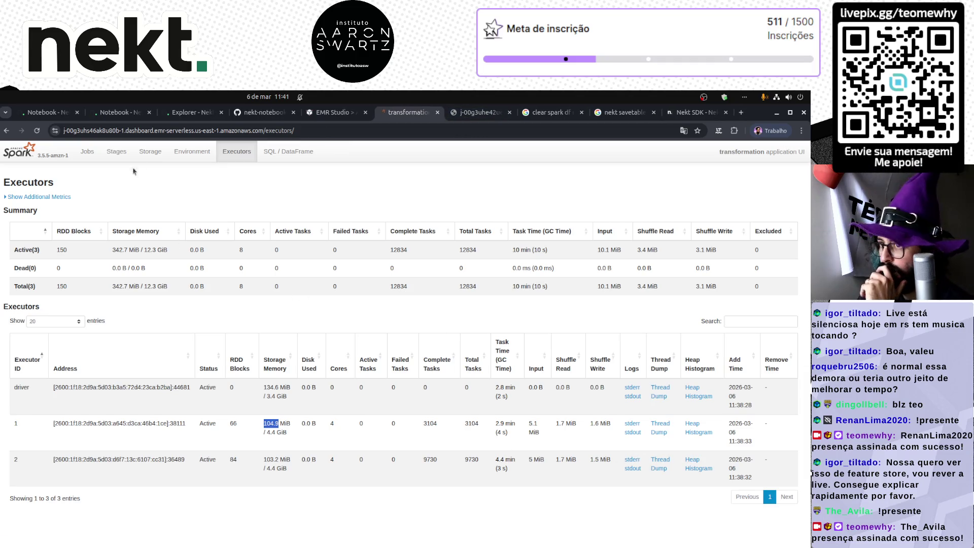
# - Browse the Spark Environment, Storage, Stages and Jobs pages
pyautogui.click(198, 152)
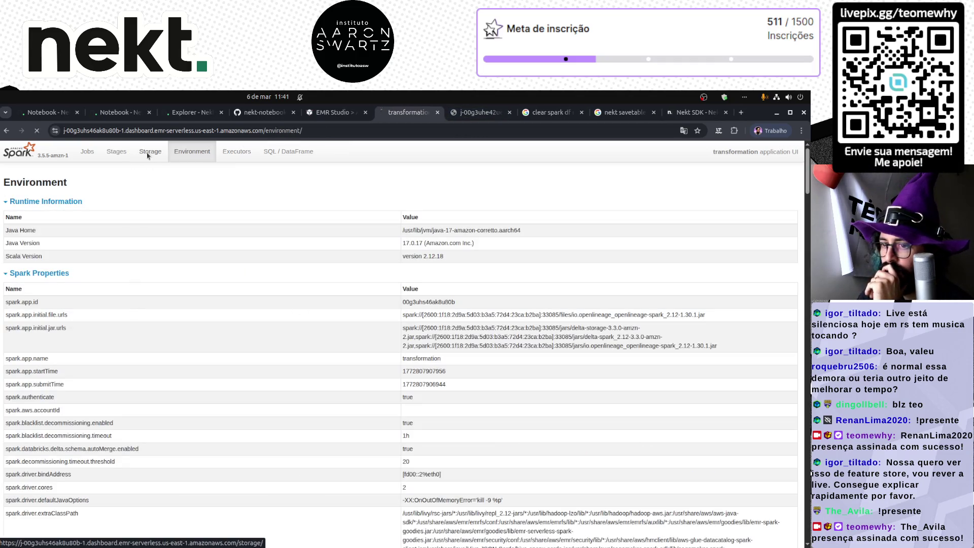
pyautogui.click(148, 155)
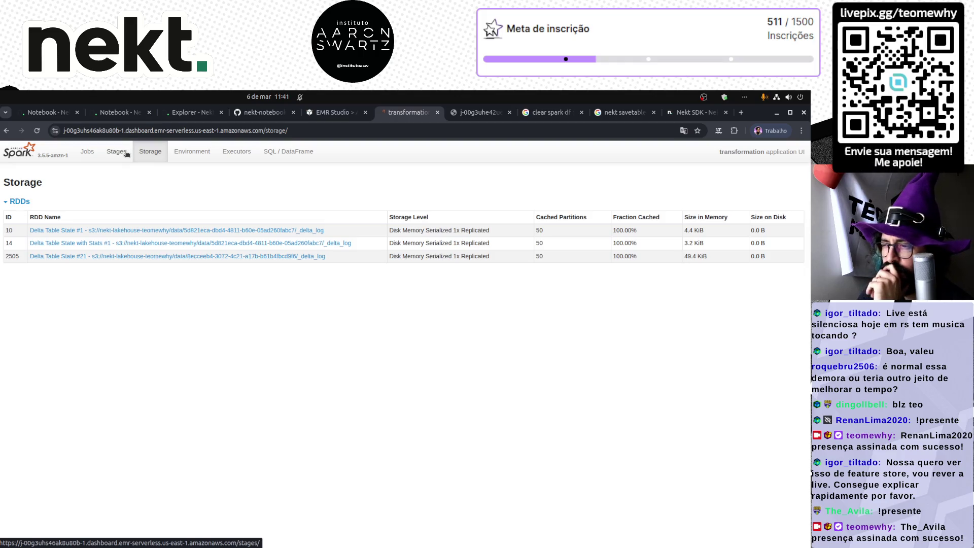
pyautogui.click(127, 154)
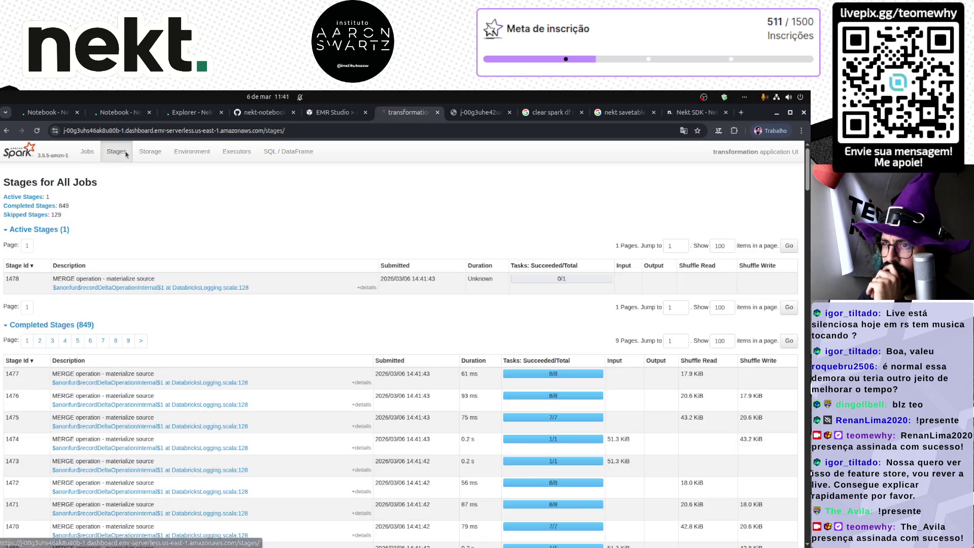
pyautogui.click(99, 154)
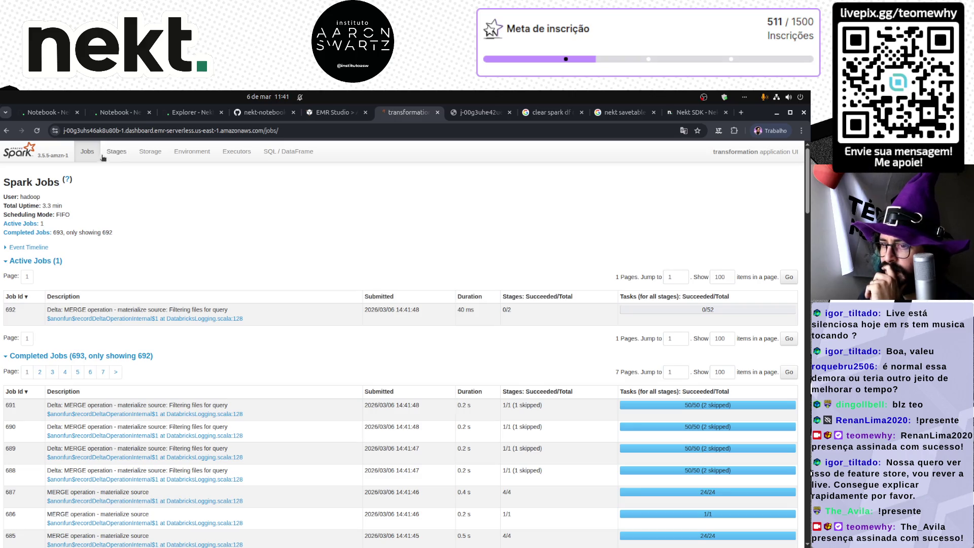
pyautogui.scroll(-4, 203, 404)
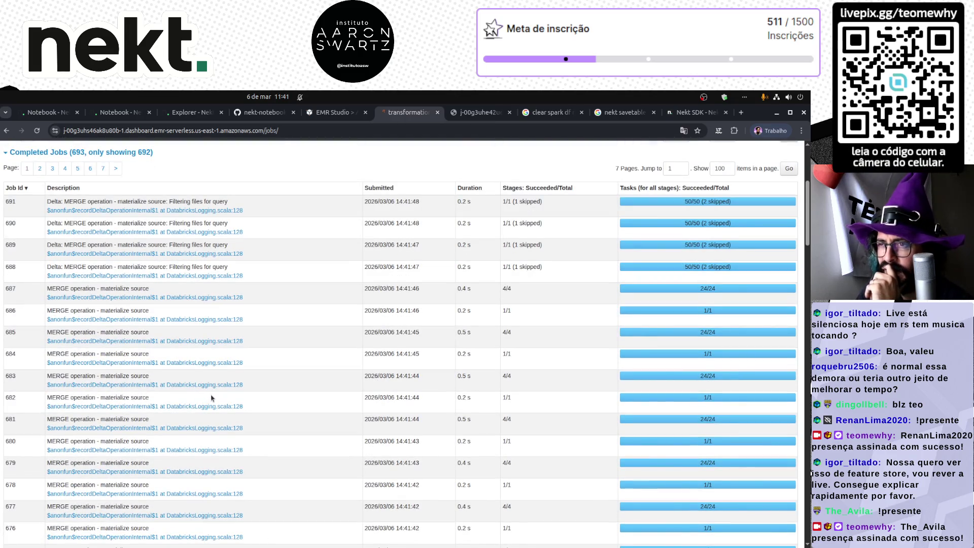
pyautogui.scroll(-2, 211, 398)
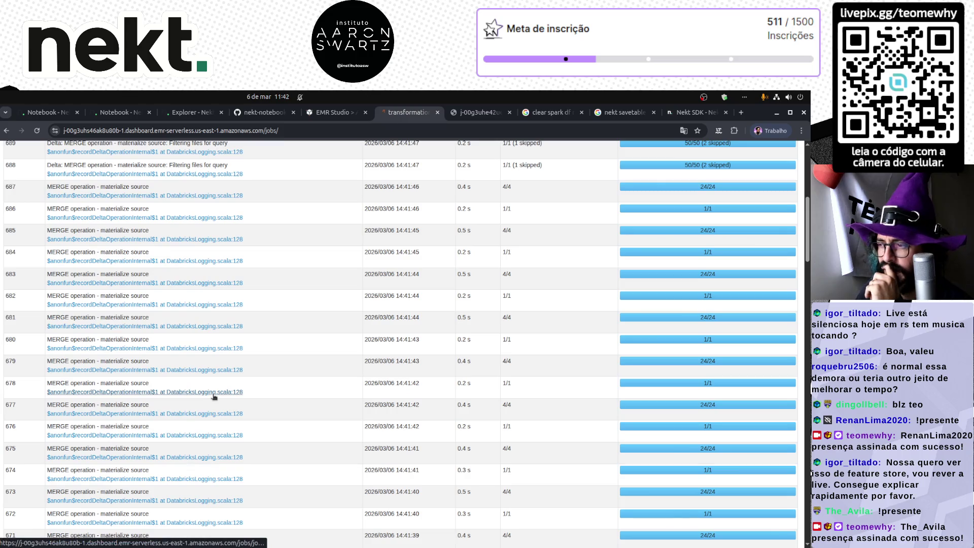
pyautogui.scroll(3, 213, 398)
pyautogui.scroll(-2, 215, 397)
pyautogui.scroll(-15, 215, 396)
pyautogui.scroll(-5, 216, 396)
pyautogui.scroll(20, 221, 394)
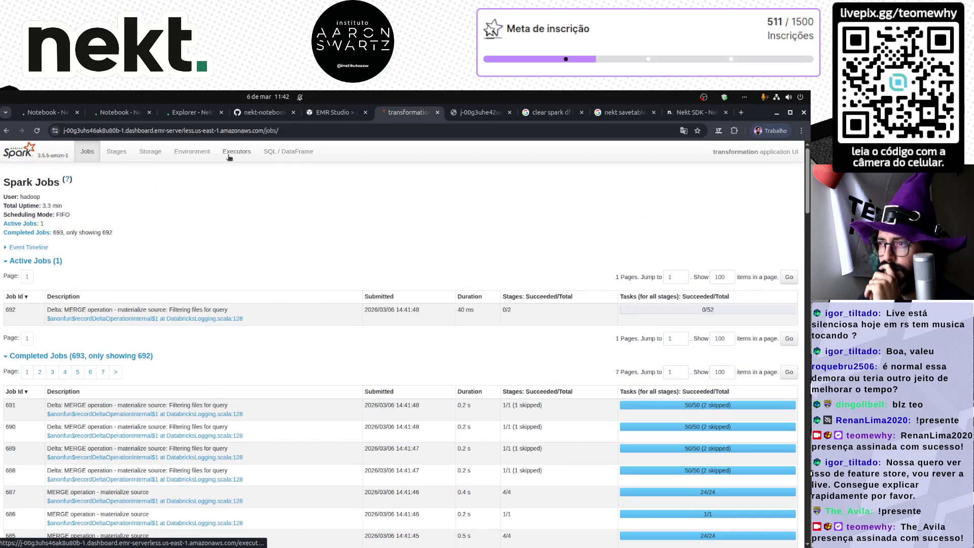
# - Check the completed SQL queries and executors' storage memory, then go back to run #6 logs
pyautogui.click(291, 157)
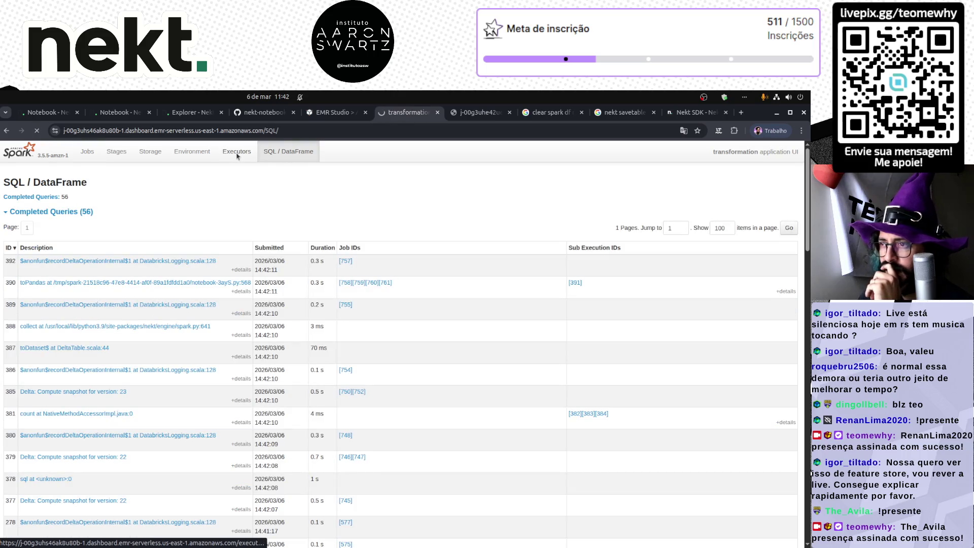
pyautogui.click(237, 153)
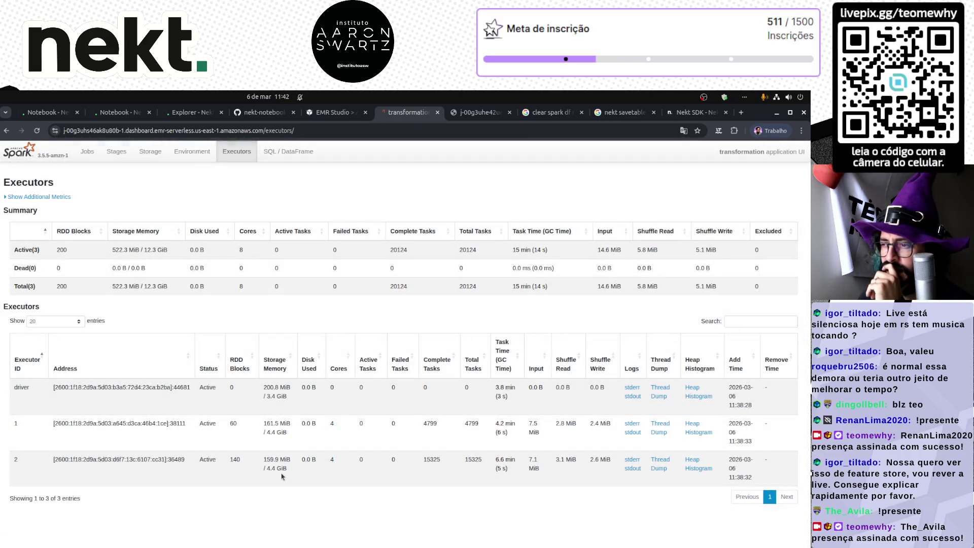
pyautogui.moveTo(275, 362)
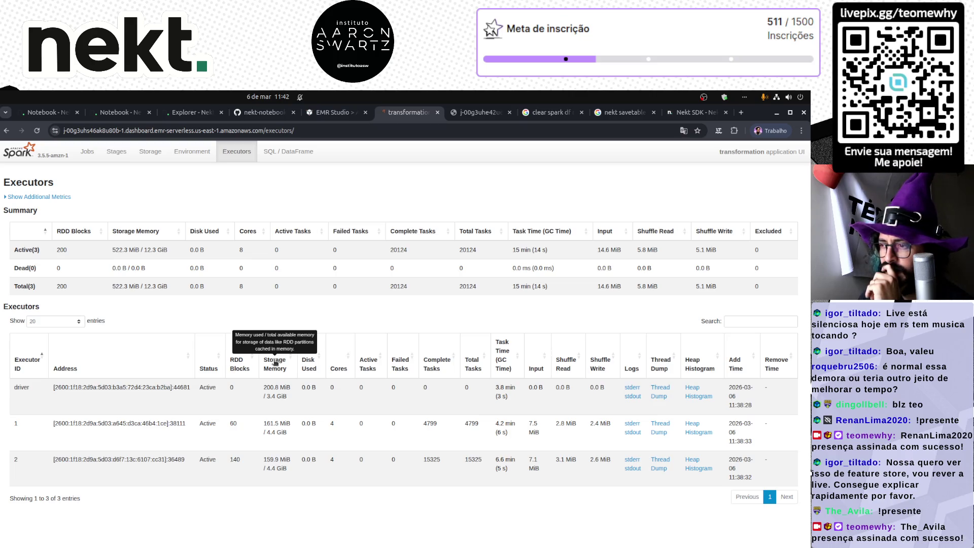
pyautogui.hotkey('ctrl', '2')
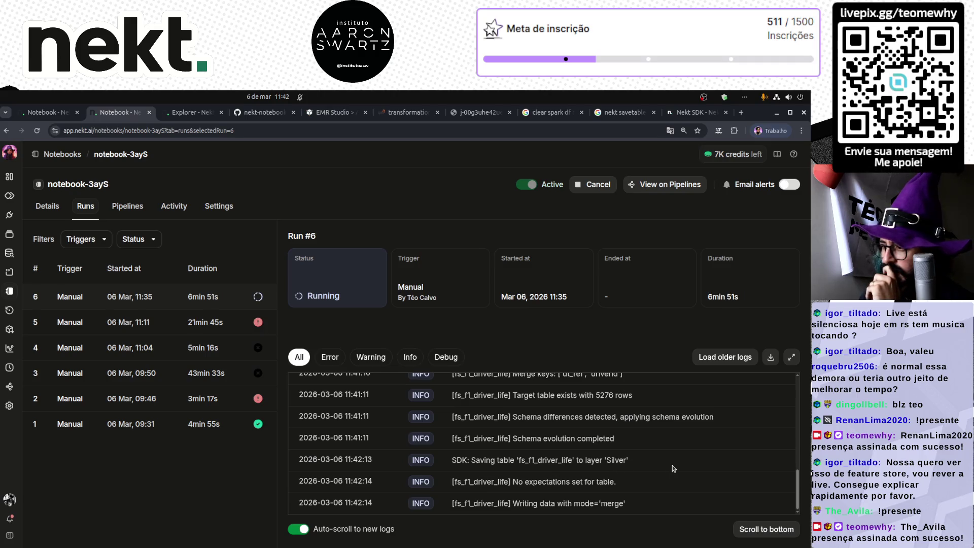
# - Rerun the distinct-years query, then go back to the Run #6 logs
pyautogui.click(197, 117)
pyautogui.click(187, 319)
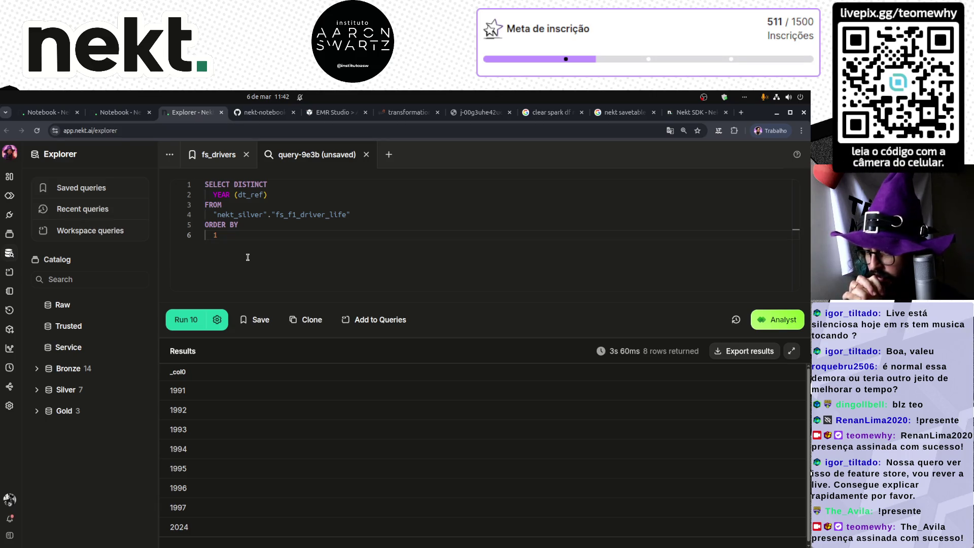
pyautogui.click(106, 113)
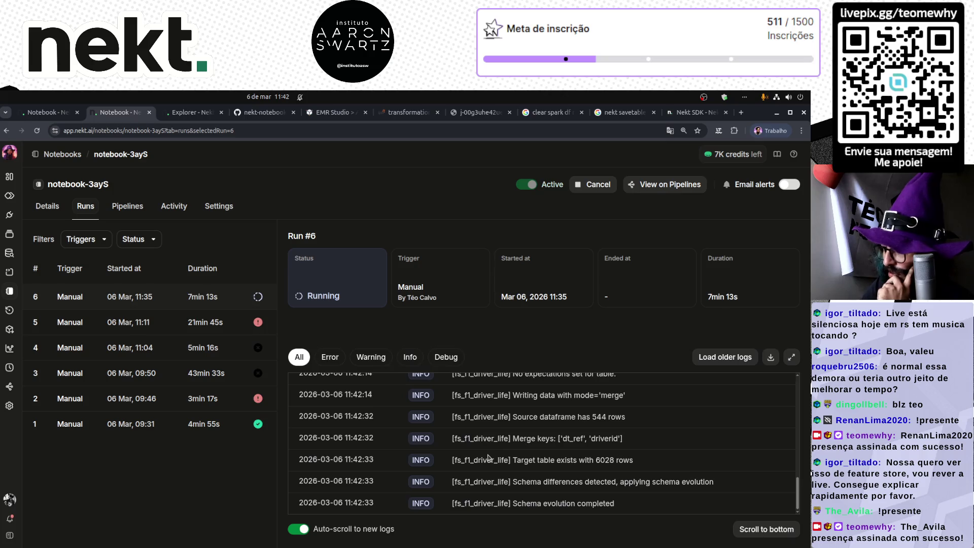
pyautogui.scroll(5, 487, 456)
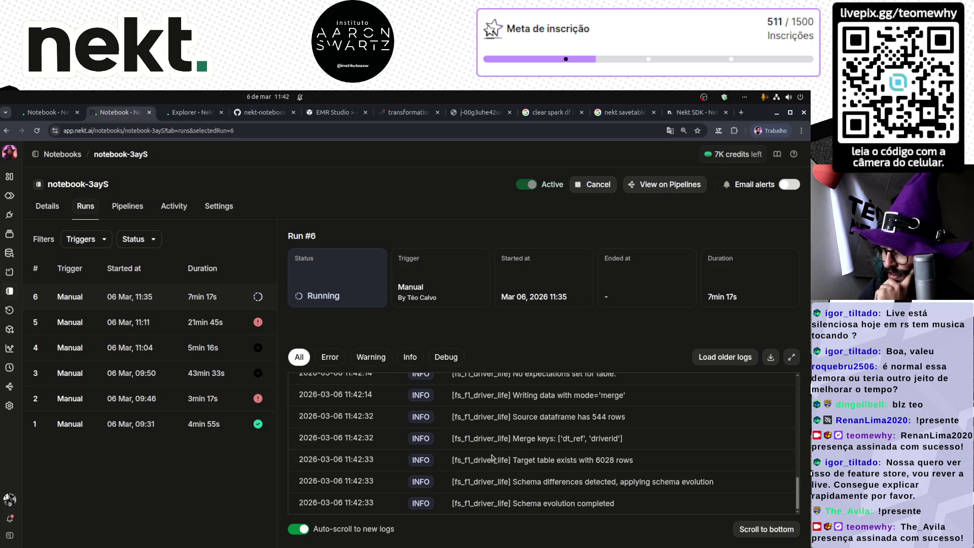
pyautogui.scroll(1, 491, 458)
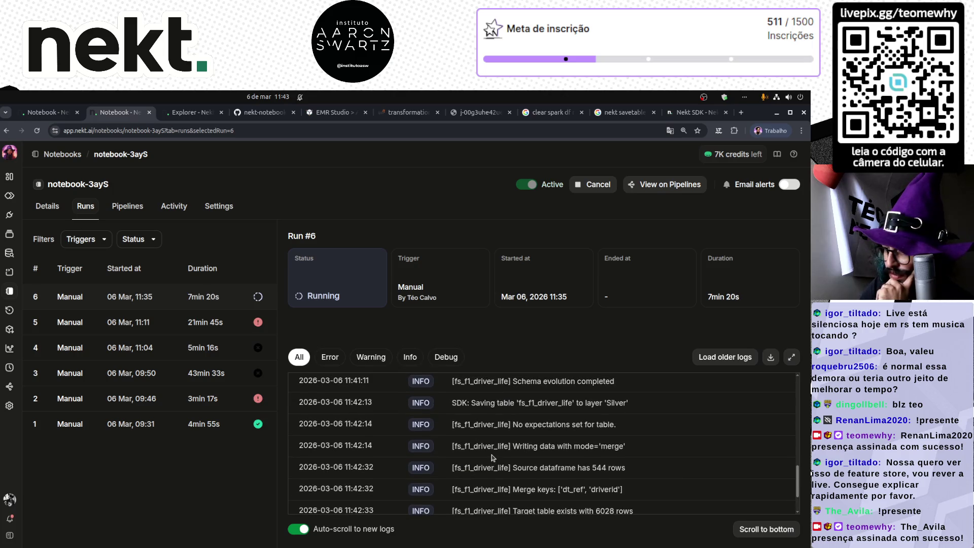
# - Select the Silver save and 'schema evolution completed' lines in the Run #6 logs
pyautogui.tripleClick(513, 402)
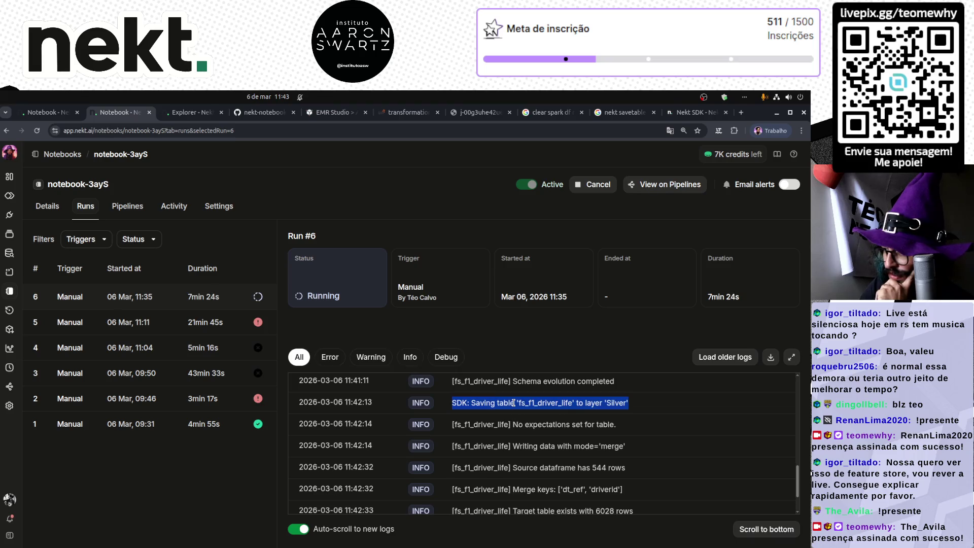
pyautogui.scroll(5, 513, 404)
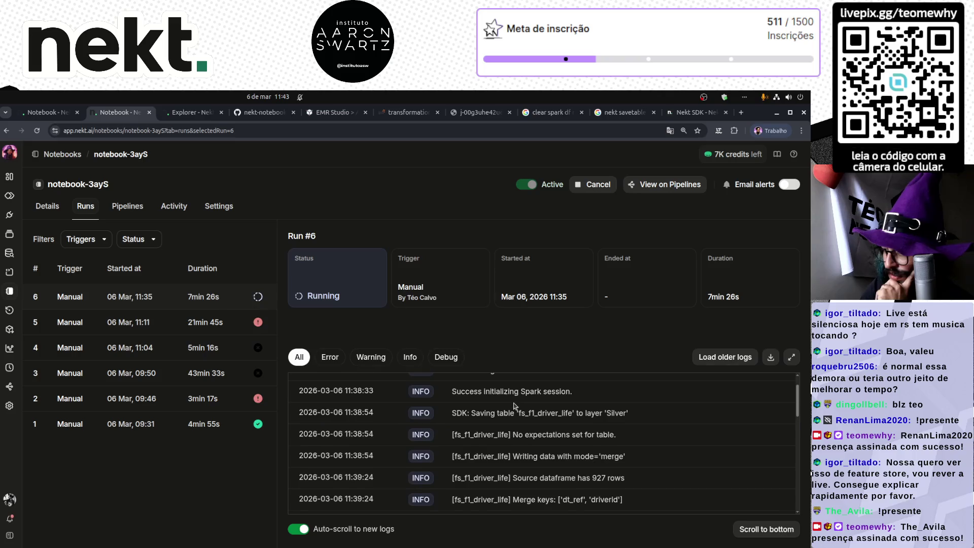
pyautogui.scroll(-5, 513, 404)
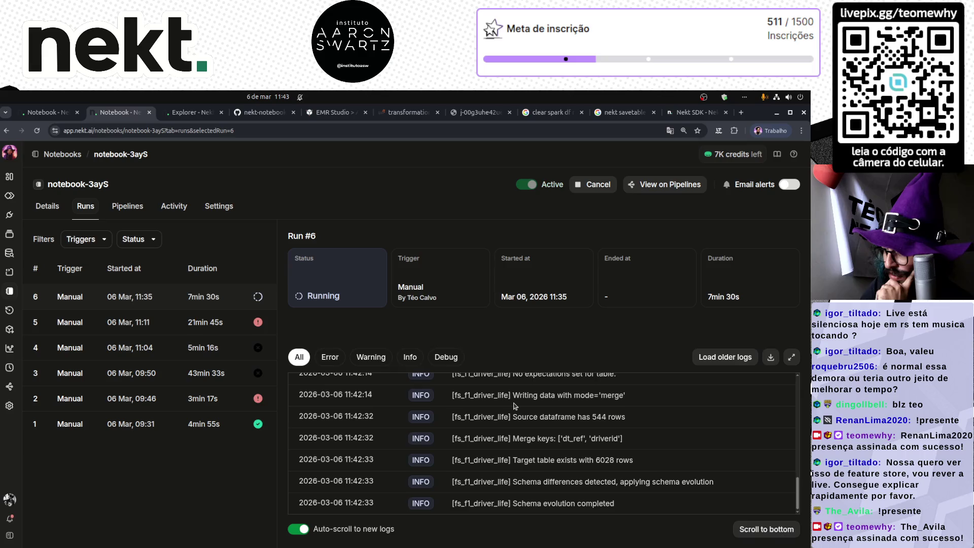
pyautogui.scroll(1, 517, 409)
pyautogui.tripleClick(517, 406)
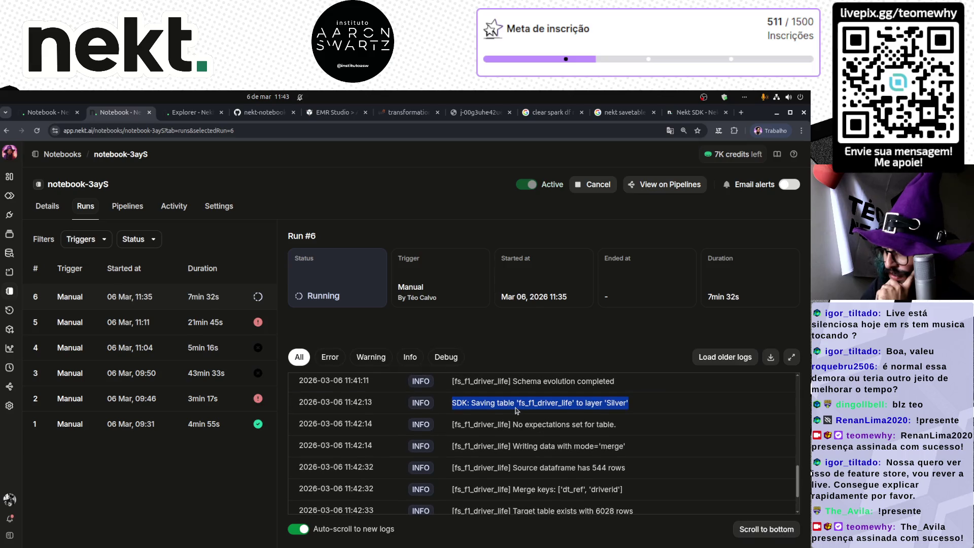
pyautogui.tripleClick(545, 384)
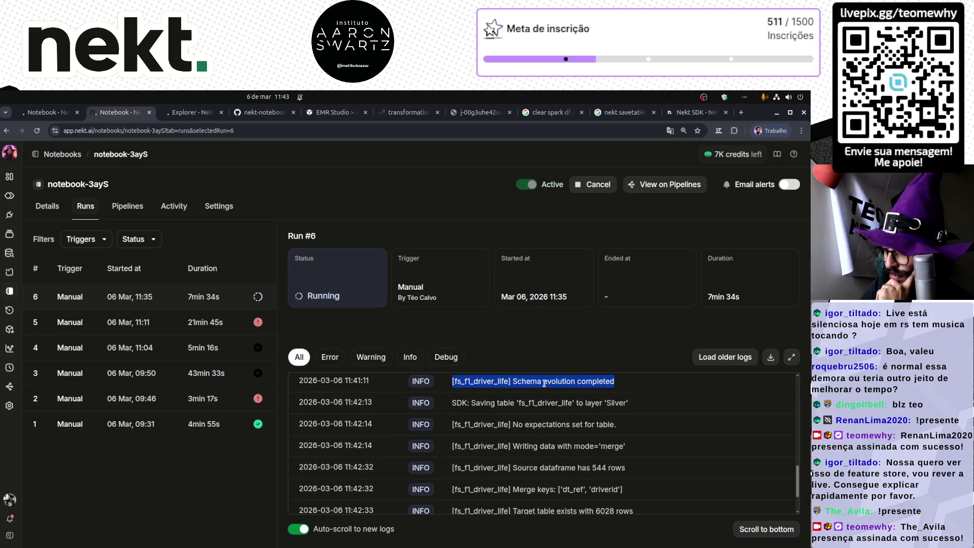
pyautogui.scroll(-1, 544, 431)
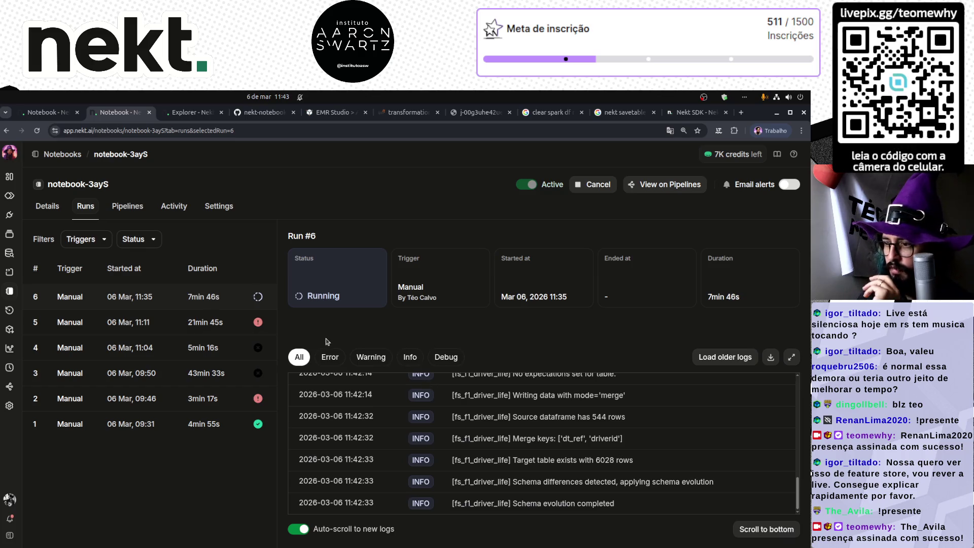
# - Rerun the years query, then select the log line reporting 6028 target rows
pyautogui.click(188, 113)
pyautogui.click(191, 319)
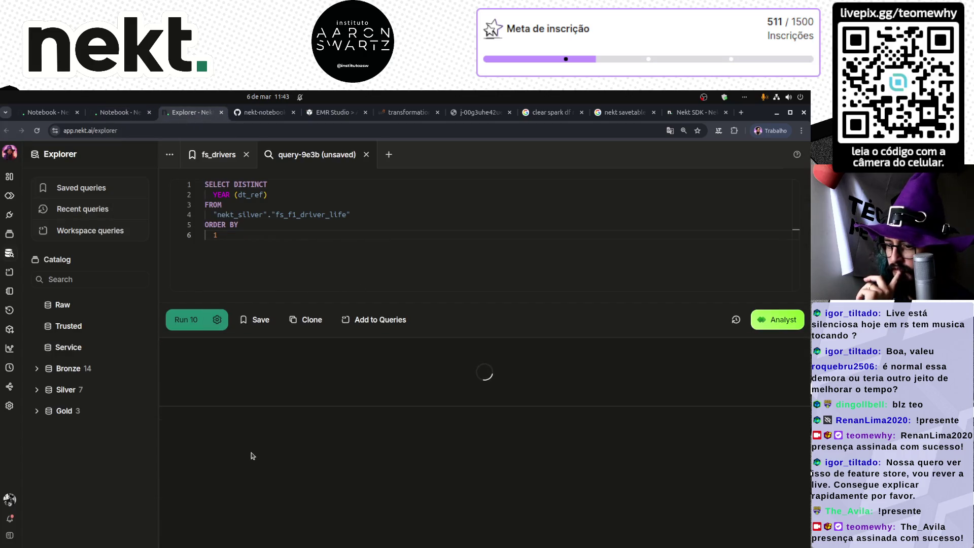
pyautogui.scroll(-1, 250, 464)
pyautogui.click(120, 113)
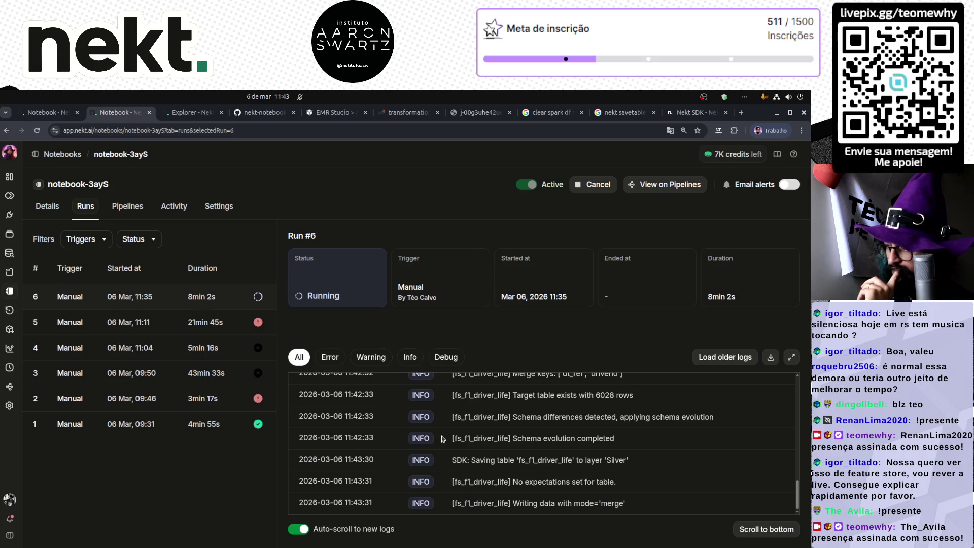
pyautogui.tripleClick(530, 396)
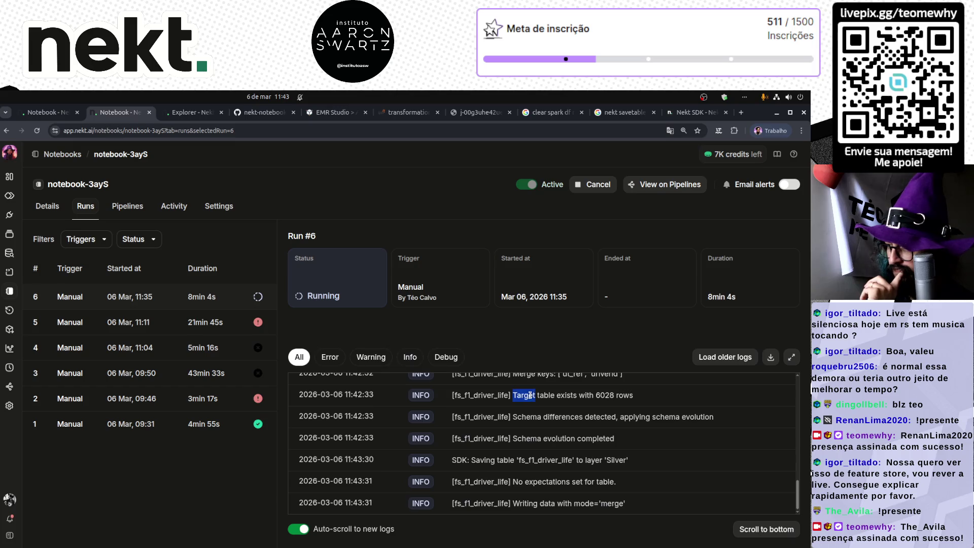
pyautogui.scroll(2, 529, 395)
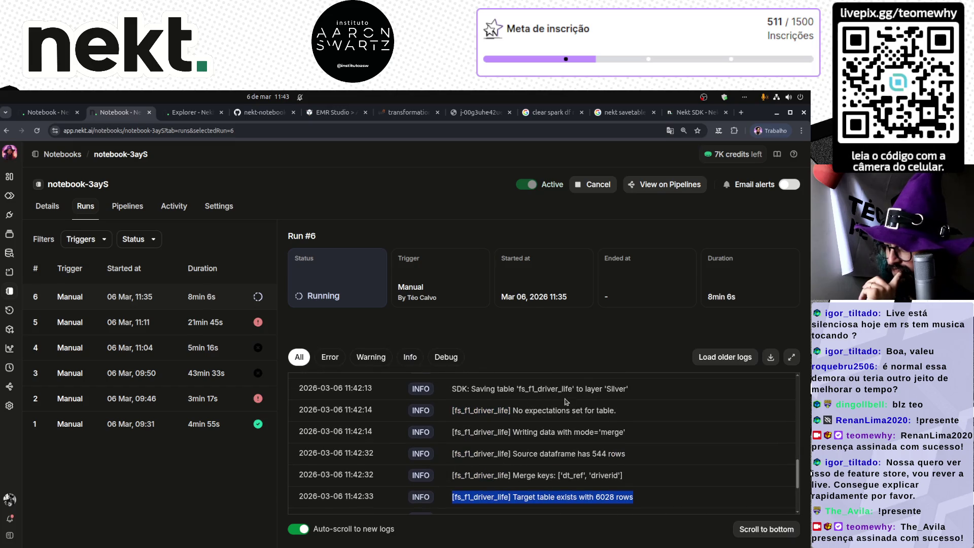
# - Expand the logs and select the Writing data with mode='merge' line
pyautogui.click(791, 357)
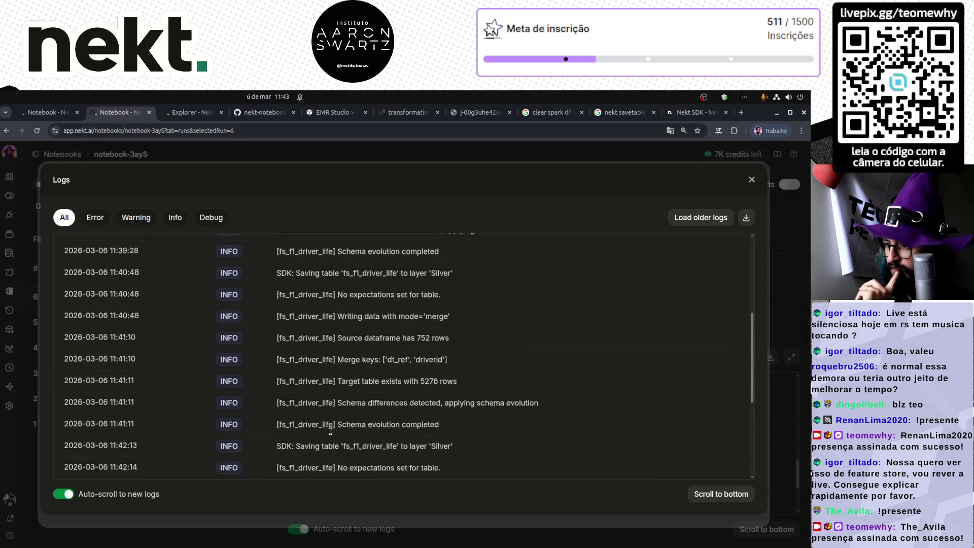
pyautogui.tripleClick(372, 467)
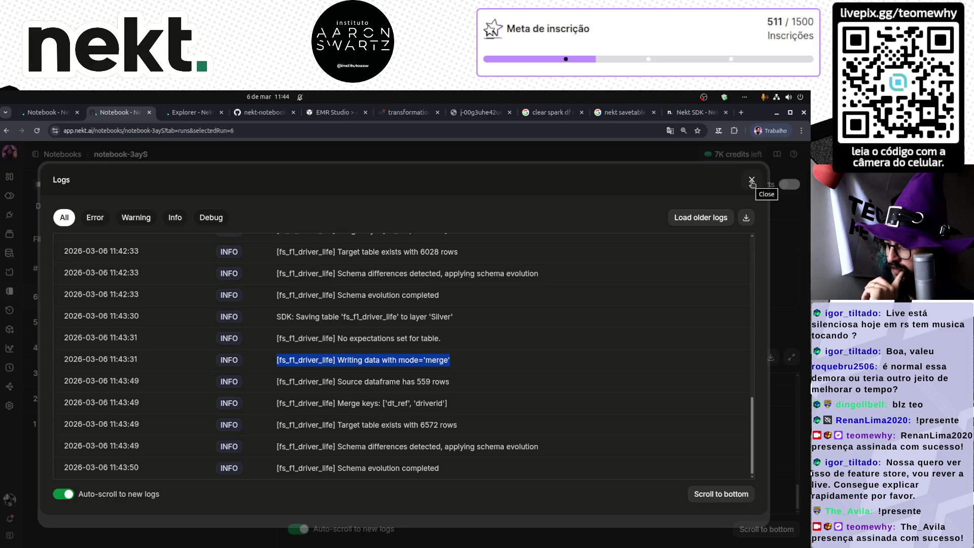
pyautogui.click(752, 181)
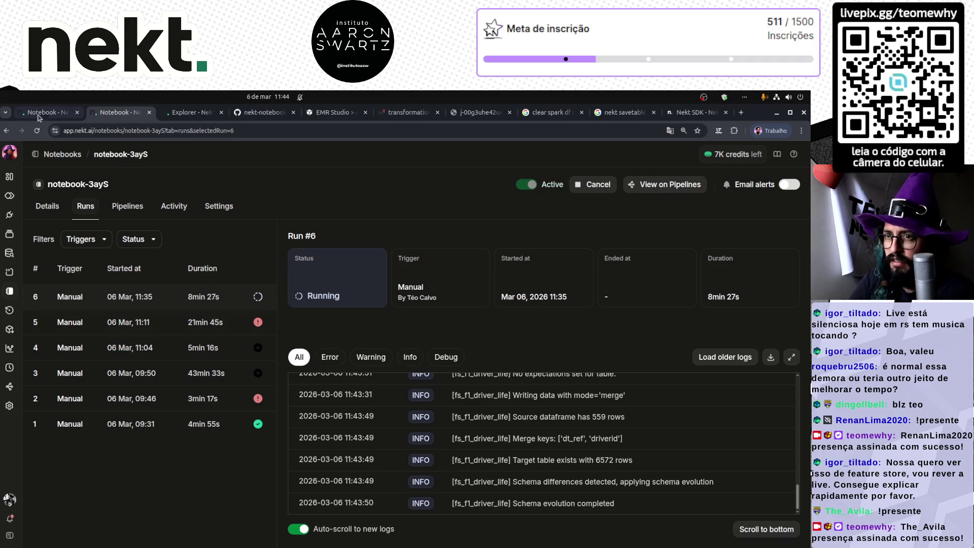
# - Rerun the years query, now nine years through 2024, then open the Spark executors page
pyautogui.click(189, 113)
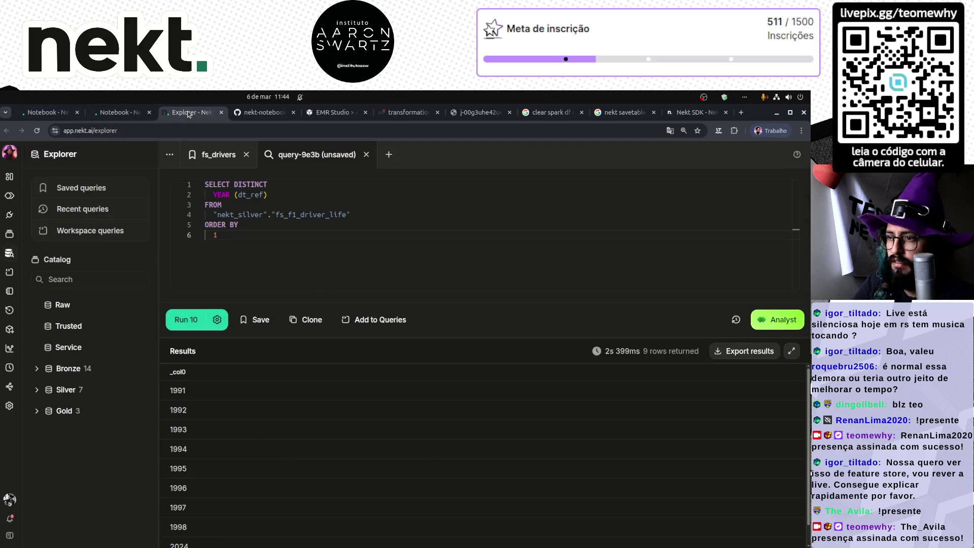
pyautogui.click(184, 320)
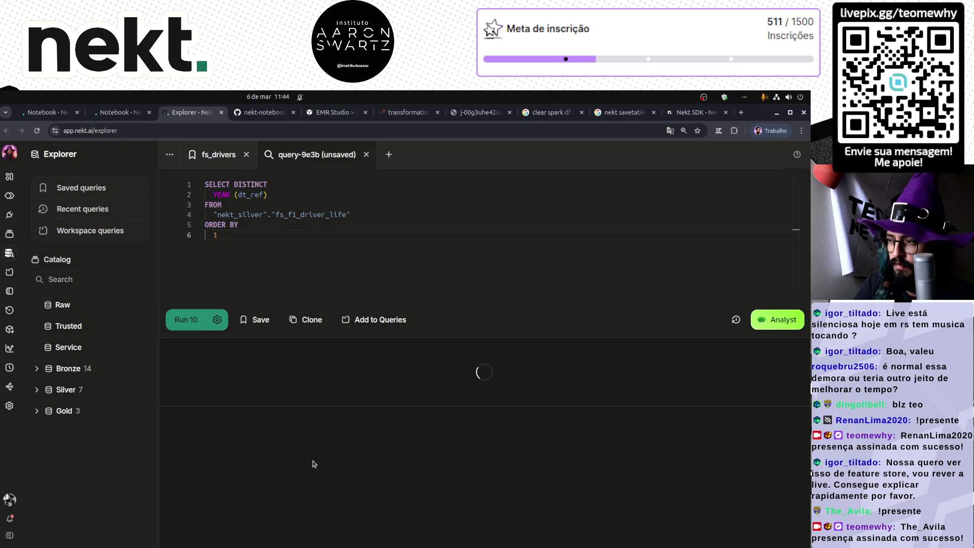
pyautogui.scroll(-1, 316, 462)
pyautogui.click(119, 113)
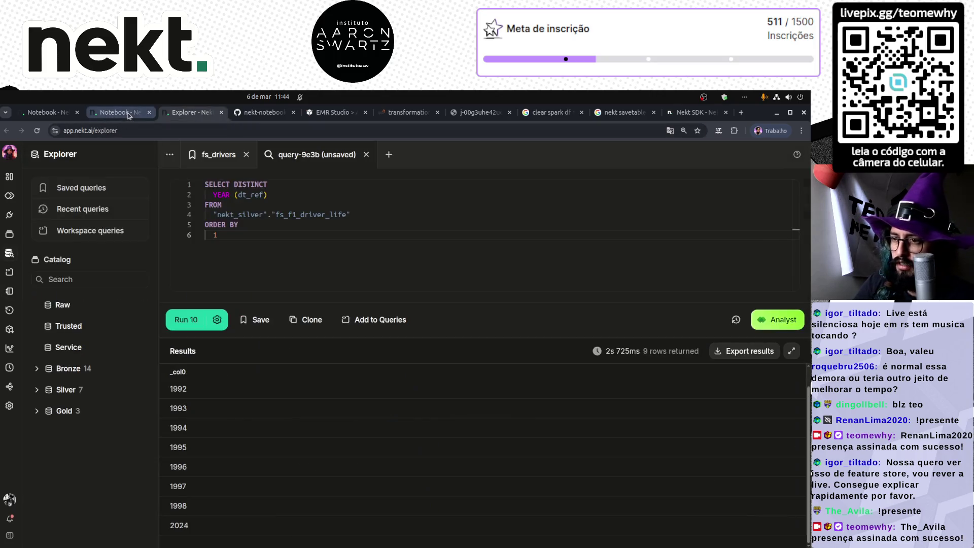
pyautogui.click(417, 116)
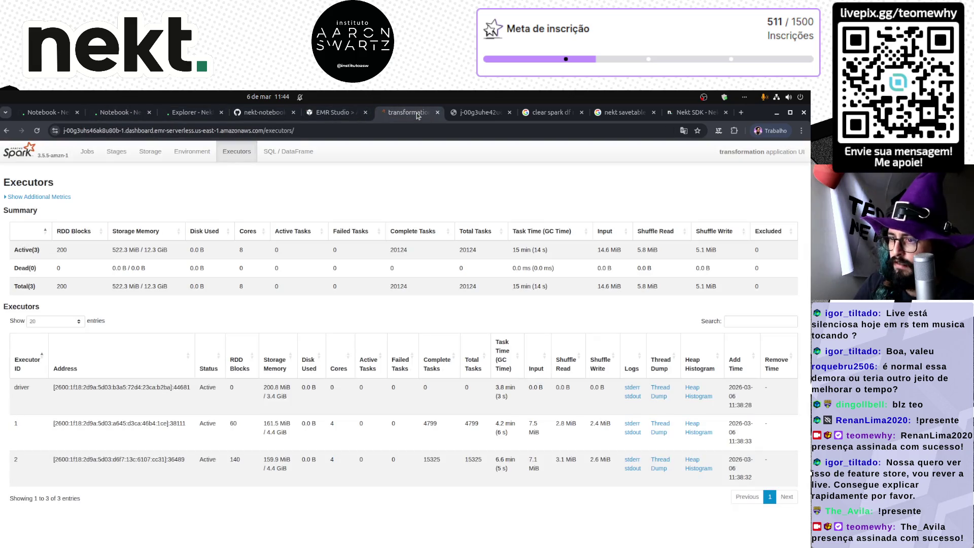
# - Refresh executor statistics, note the 1004.6 total storage memory, and return to the Nekt notebook
pyautogui.click(37, 130)
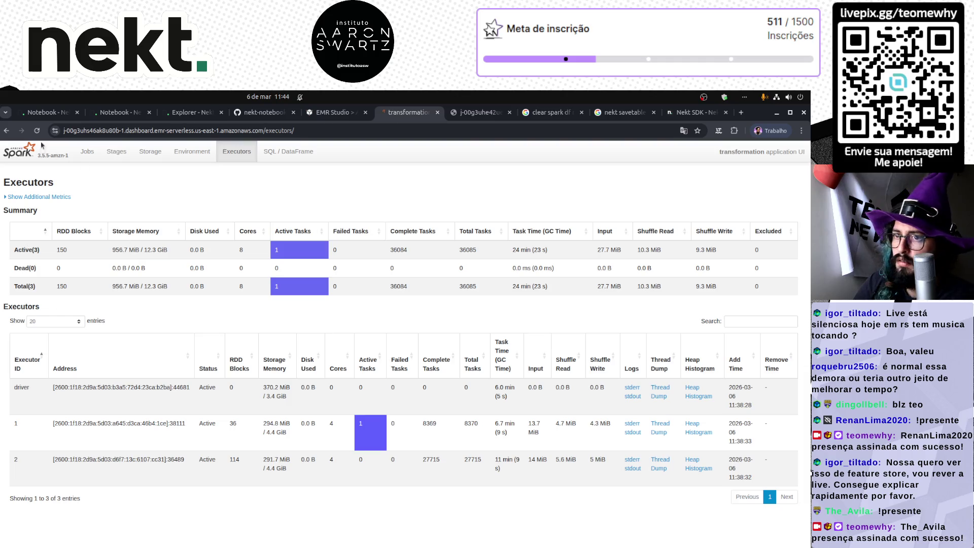
pyautogui.click(37, 130)
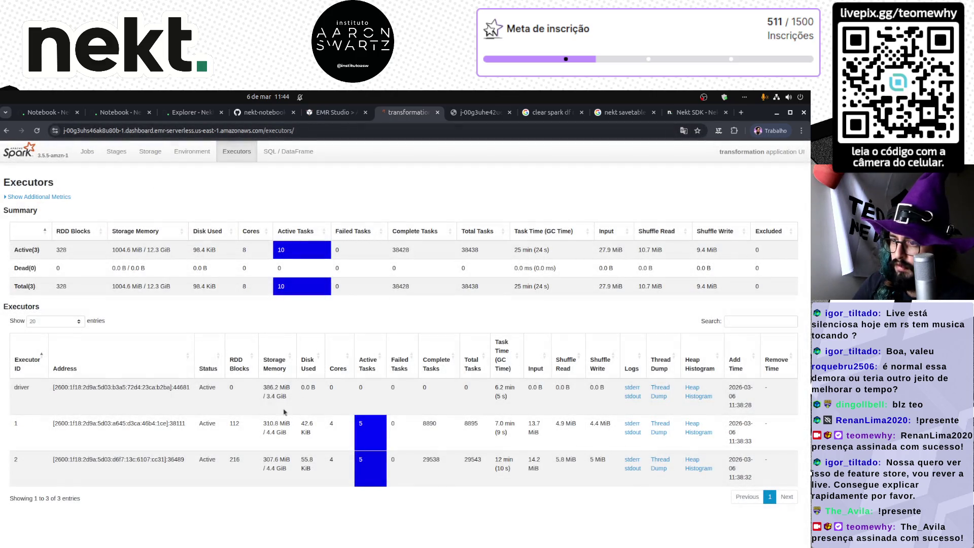
pyautogui.moveTo(274, 363)
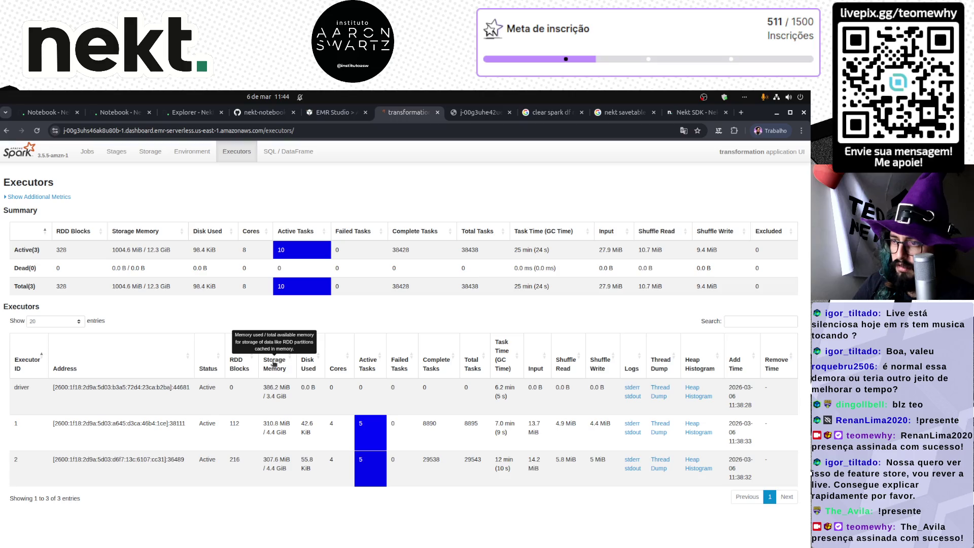
pyautogui.doubleClick(122, 249)
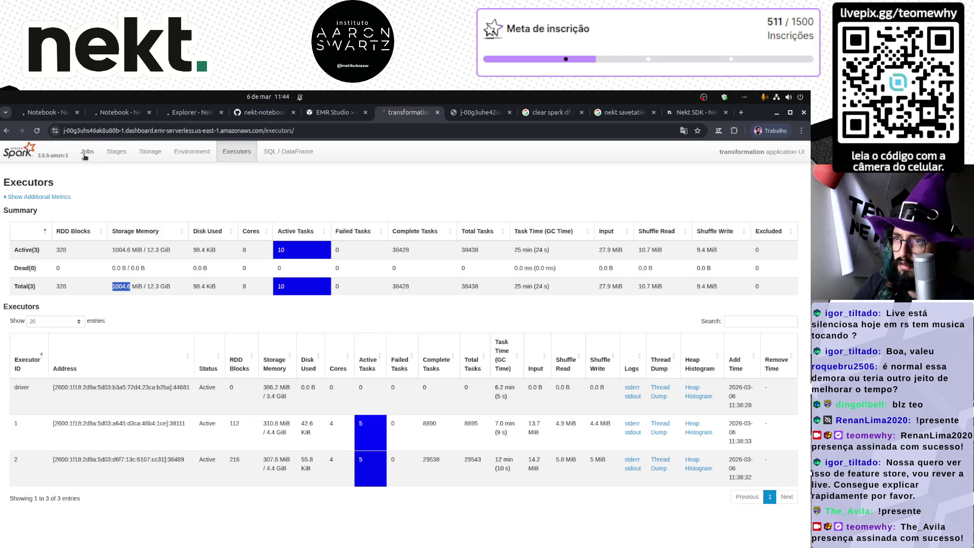
pyautogui.click(41, 115)
pyautogui.hotkey('ctrl', 'Tab')
pyautogui.hotkey('ctrl', 'Tab')
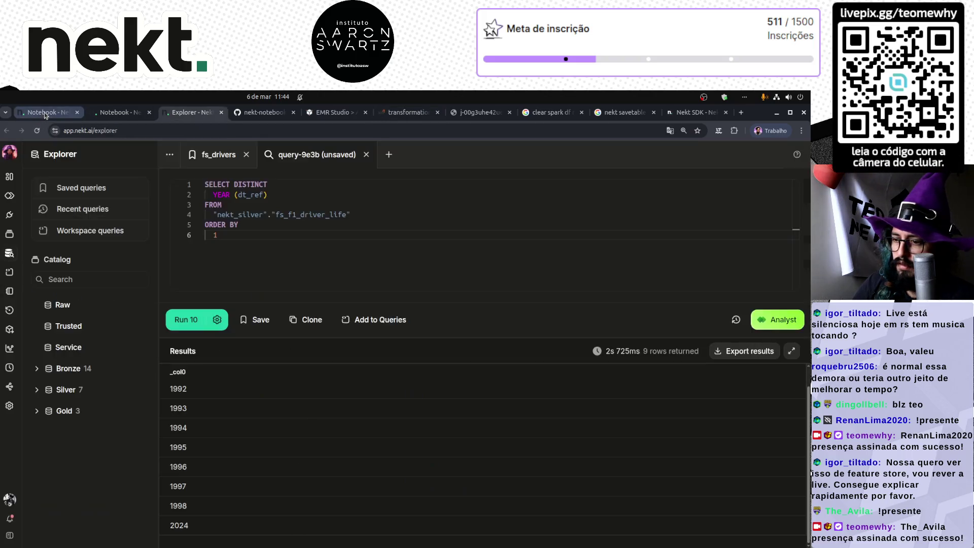
# - Rerun the distinct-years query, mark the newly listed year 1999, and return to Run #6 logs
pyautogui.hotkey('ctrl', 'shift', 'Tab')
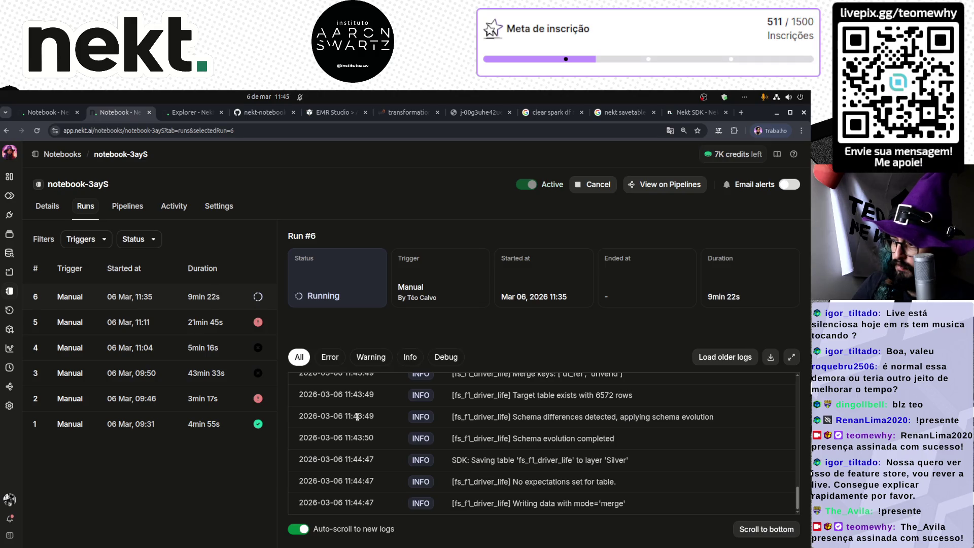
pyautogui.click(191, 112)
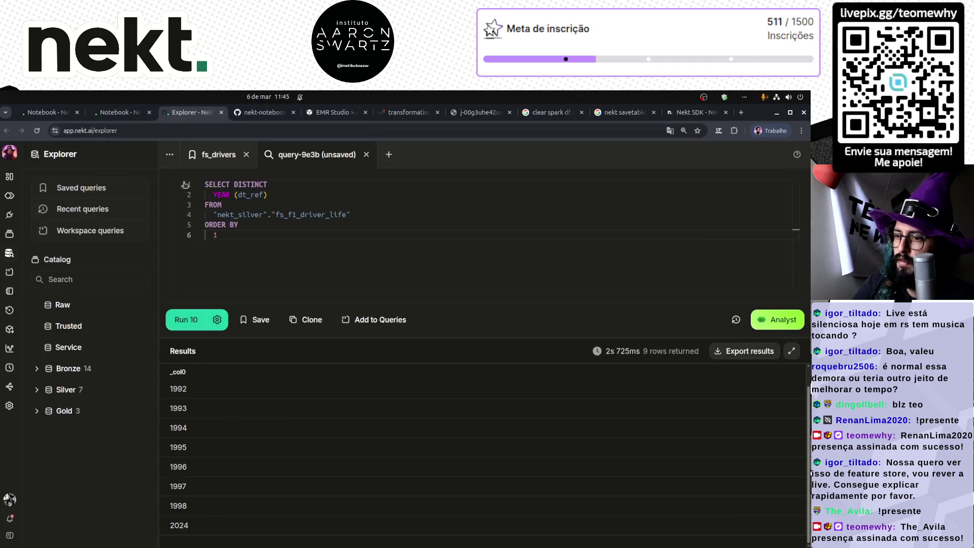
pyautogui.click(186, 320)
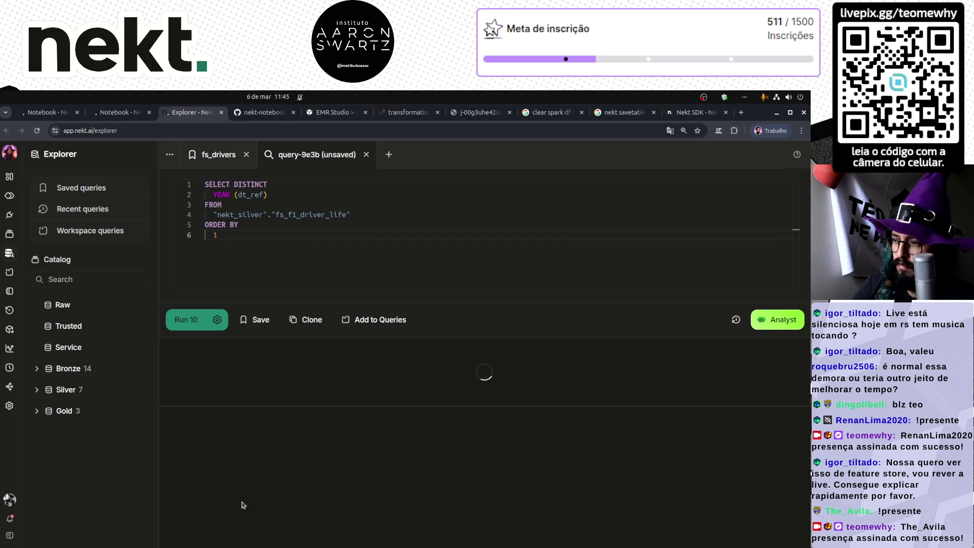
pyautogui.moveTo(212, 507); pyautogui.dragTo(170, 506)
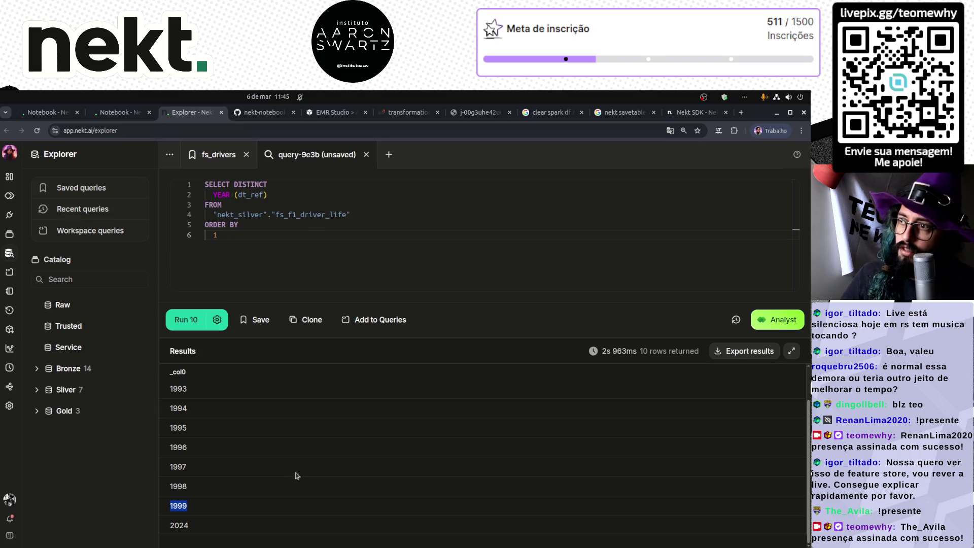
pyautogui.click(353, 259)
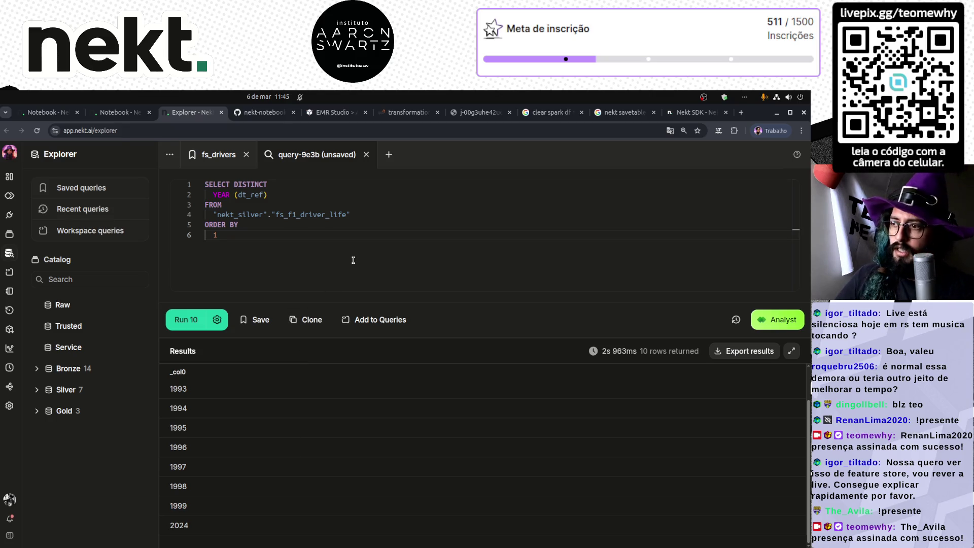
pyautogui.press('Up')
pyautogui.press('Up')
pyautogui.press('Up')
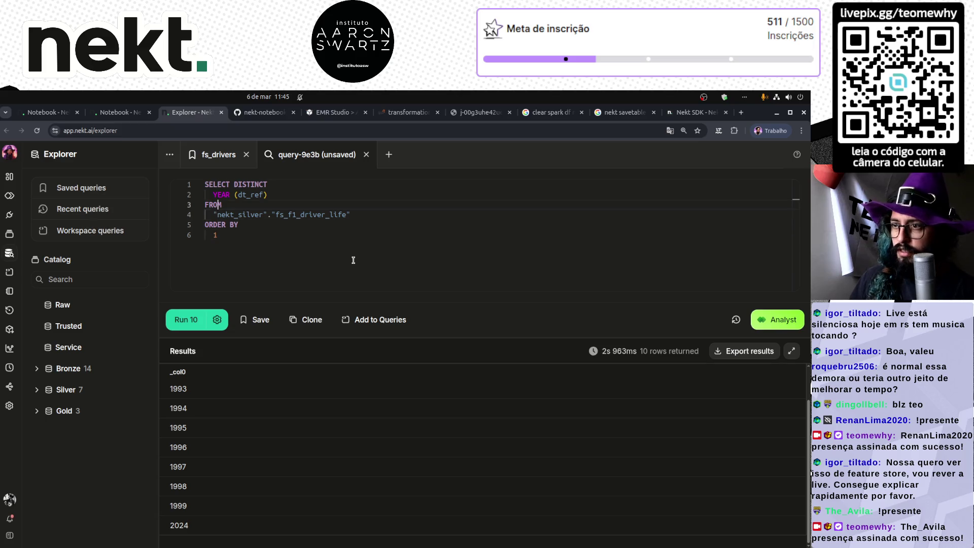
pyautogui.click(122, 112)
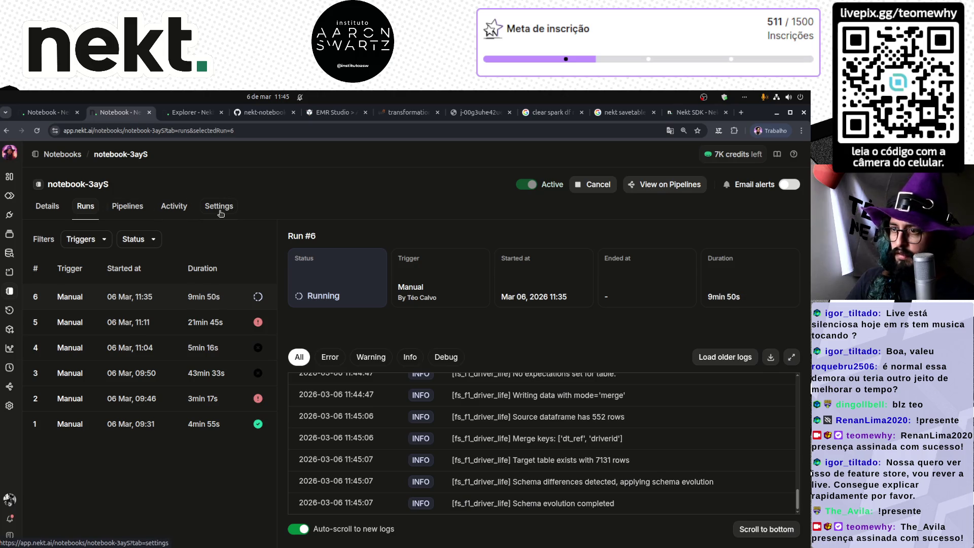
pyautogui.click(218, 207)
pyautogui.scroll(-5, 197, 427)
pyautogui.scroll(2, 196, 427)
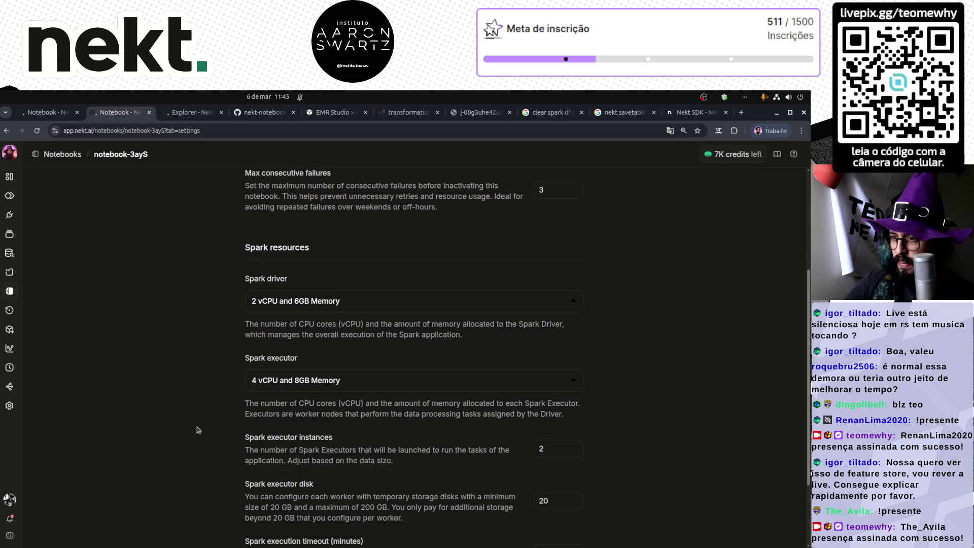
pyautogui.click(316, 384)
pyautogui.scroll(-3, 172, 449)
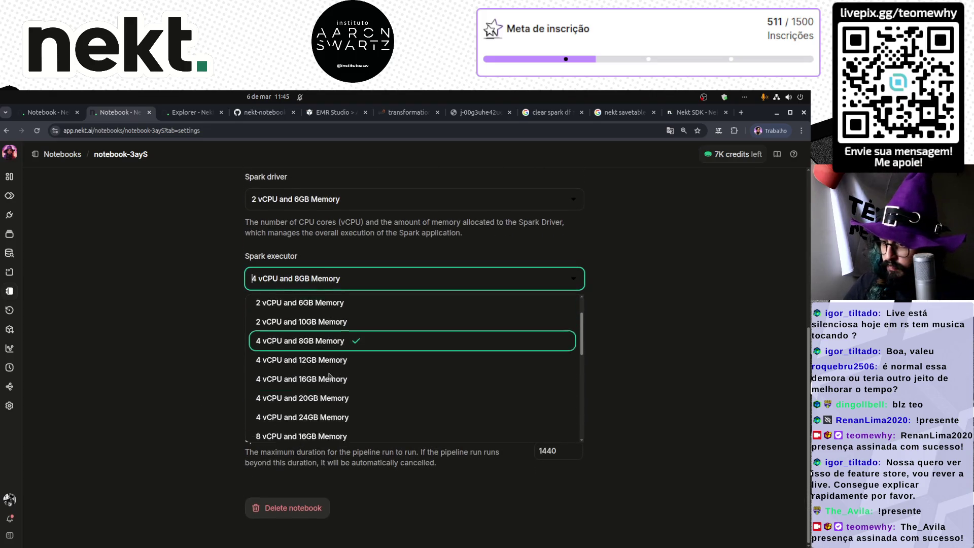
pyautogui.scroll(-1, 323, 385)
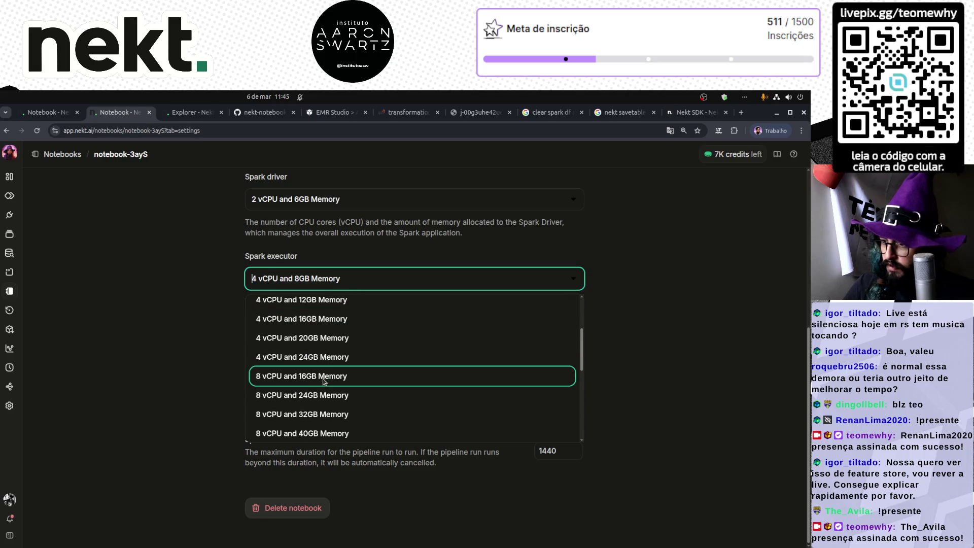
pyautogui.scroll(-5, 323, 381)
pyautogui.scroll(10, 323, 381)
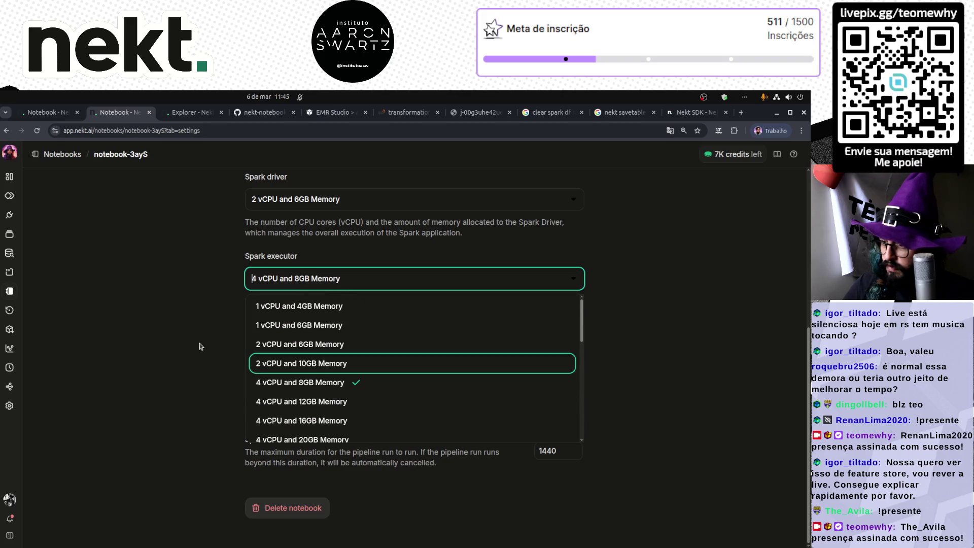
pyautogui.click(181, 319)
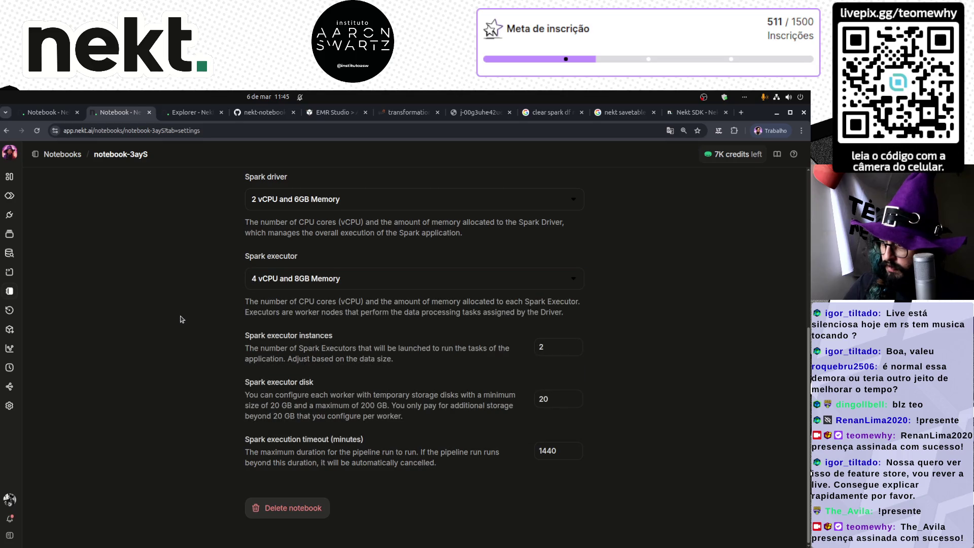
pyautogui.click(90, 114)
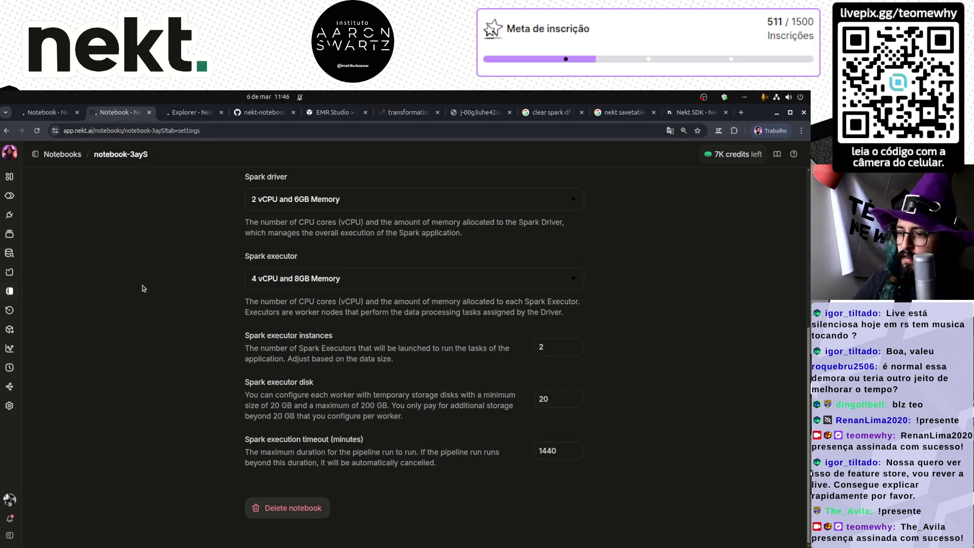
pyautogui.scroll(5, 148, 225)
pyautogui.click(85, 206)
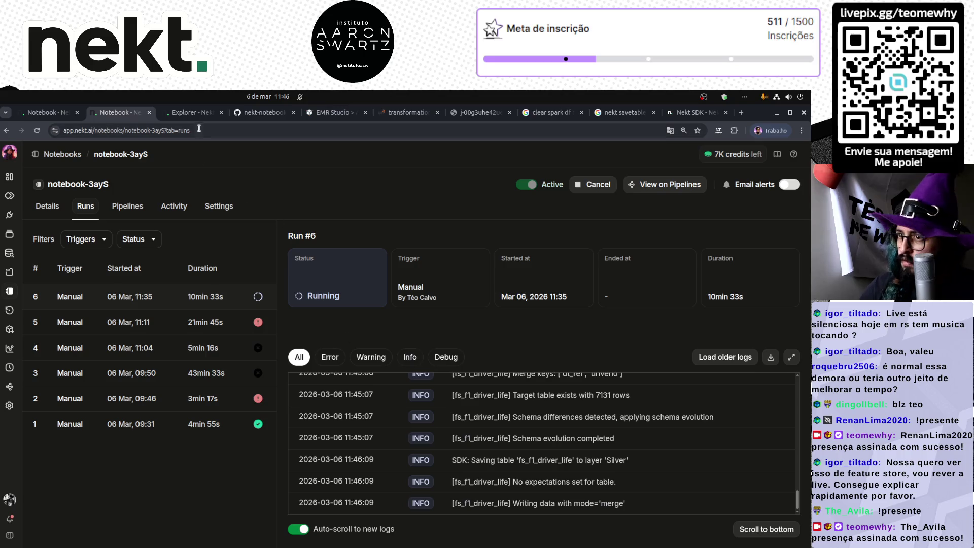
# - Wrap YEAR(dt_ref) in count(distinct …) and run the query
pyautogui.click(192, 113)
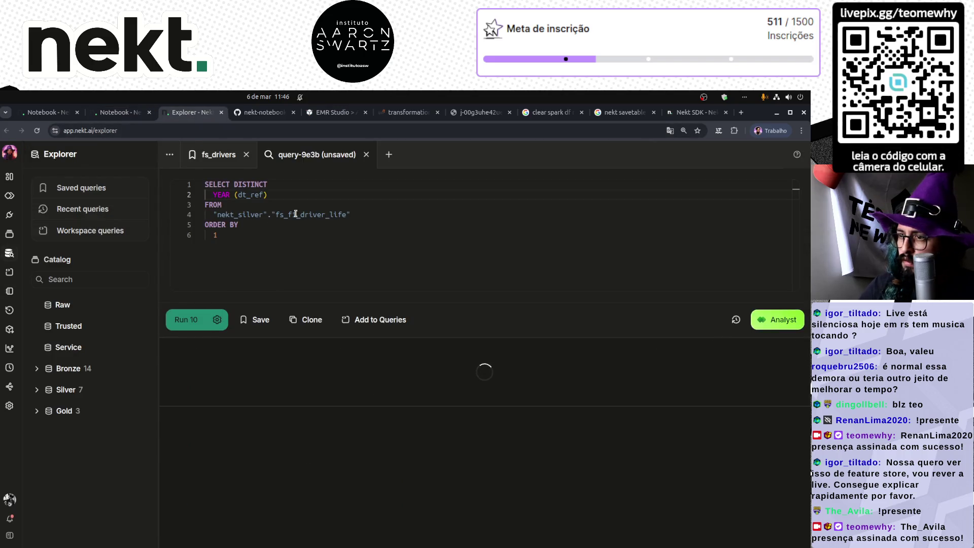
pyautogui.click(327, 196)
pyautogui.press('Home')
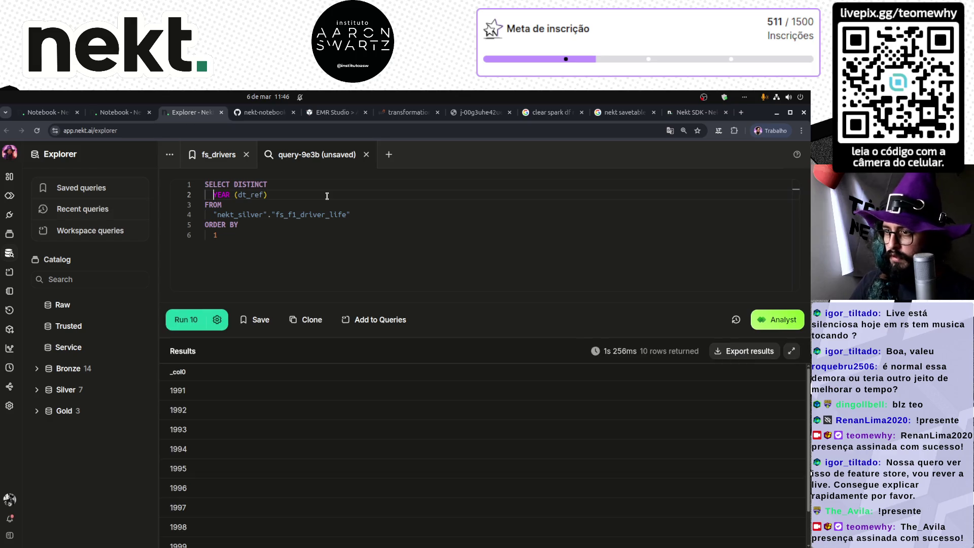
pyautogui.write('count(')
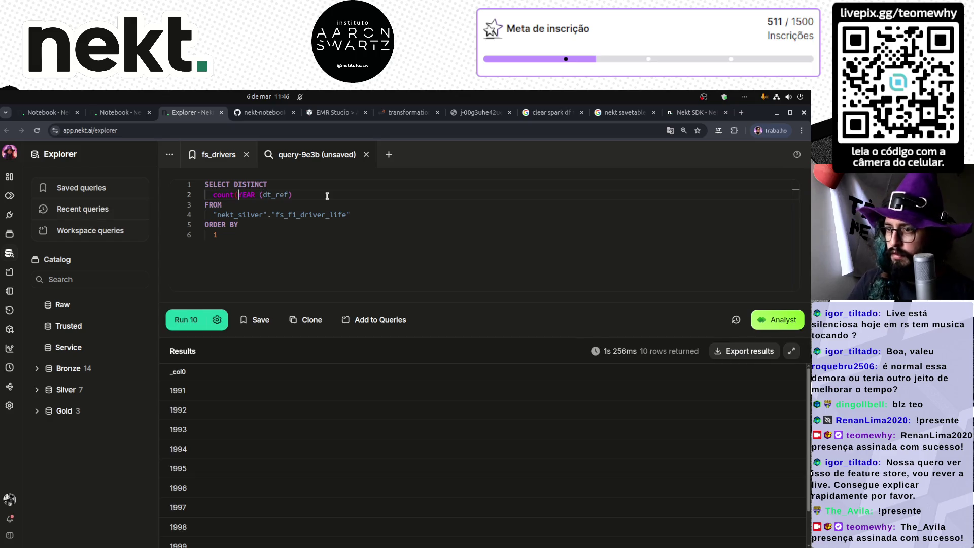
pyautogui.write('distinct ')
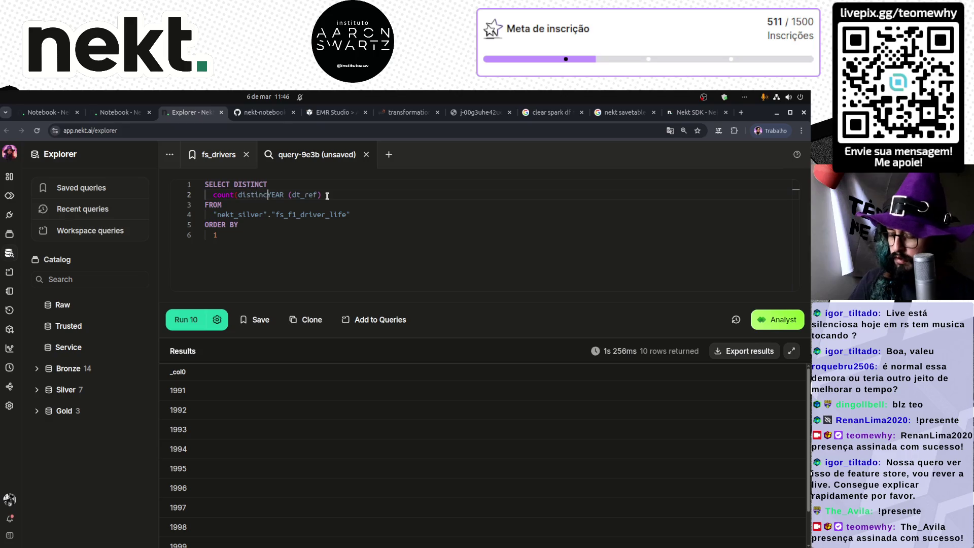
pyautogui.write(')')
pyautogui.hotkey('ctrl', 'Return')
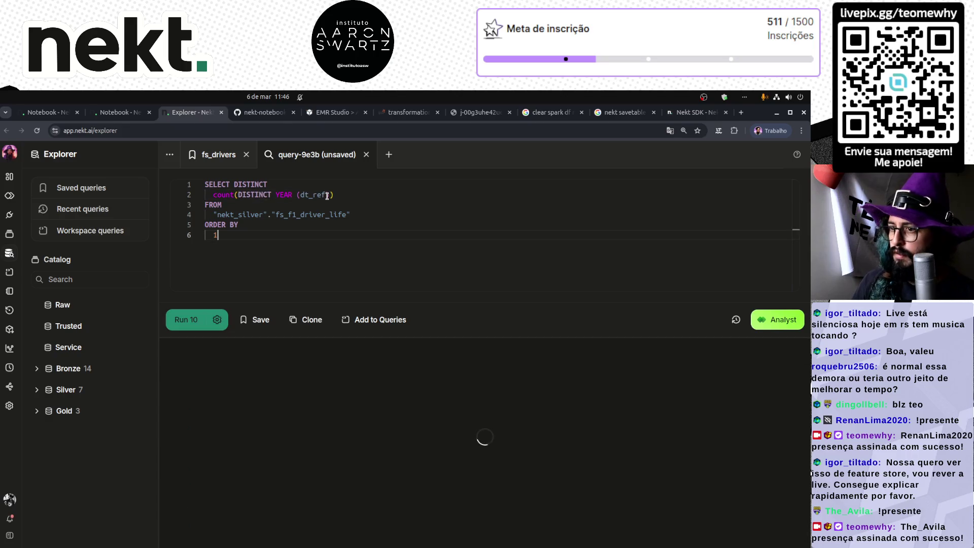
# - Remove the redundant DISTINCT after SELECT and rerun, getting a count of 11
pyautogui.press('Up')
pyautogui.press('Up')
pyautogui.press('Up')
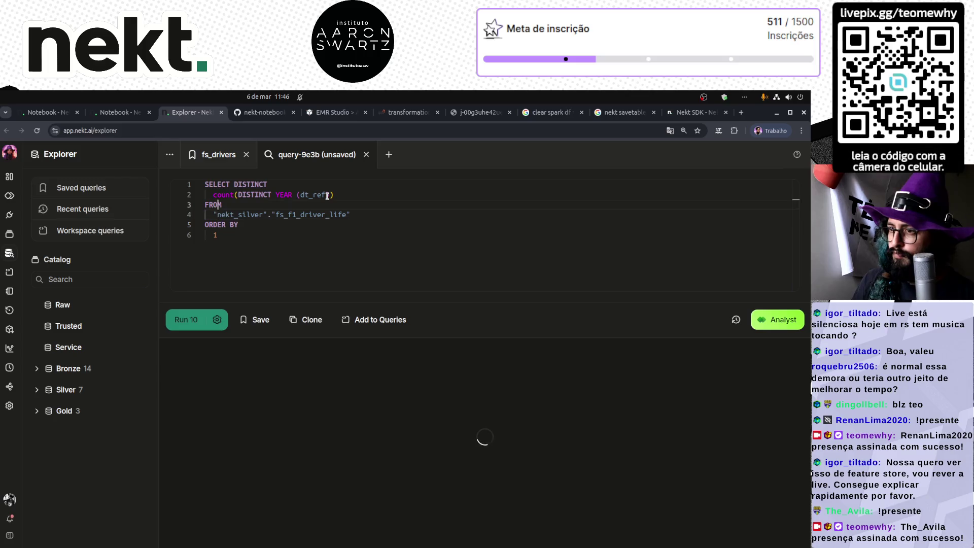
pyautogui.press('End')
pyautogui.hotkey('ctrl', 'shift', 'Left')
pyautogui.press('BackSpace')
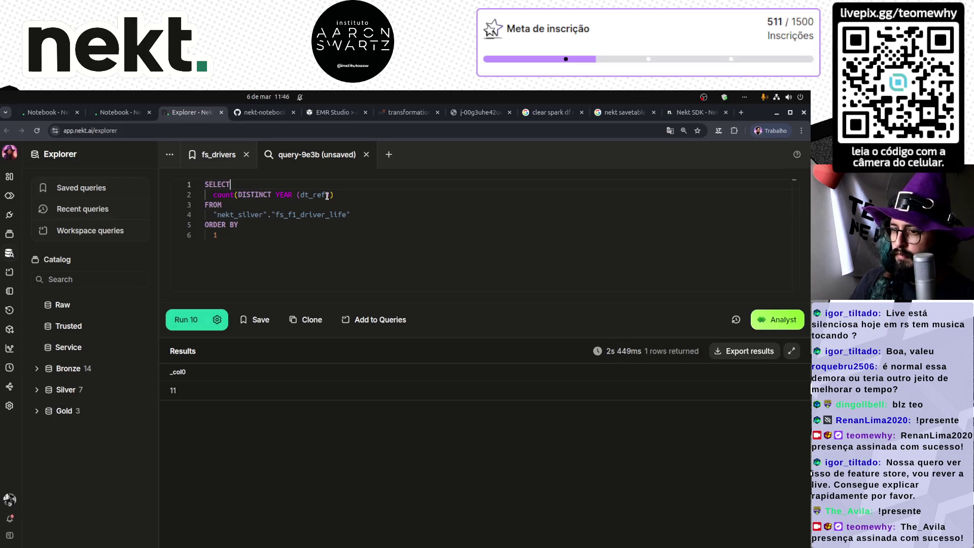
pyautogui.hotkey('ctrl', 'Return')
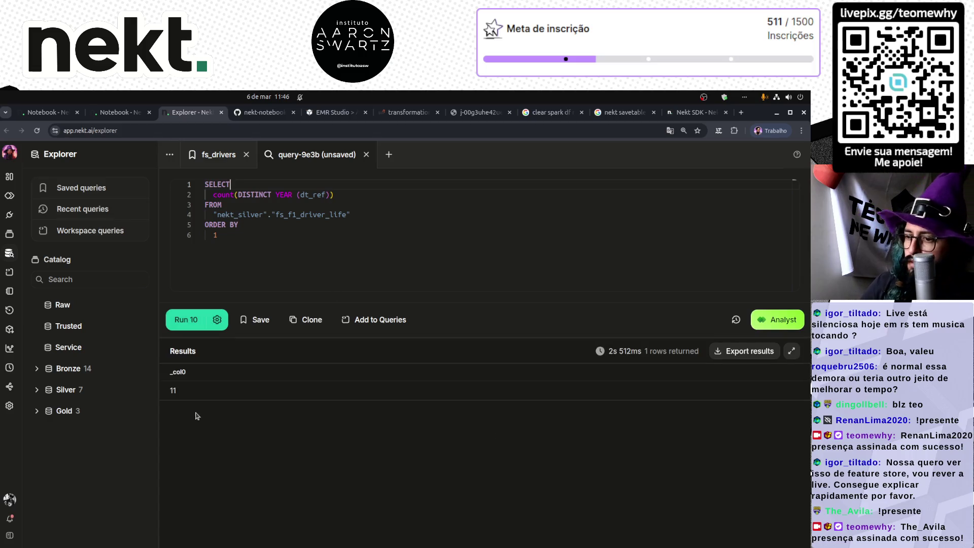
pyautogui.click(118, 113)
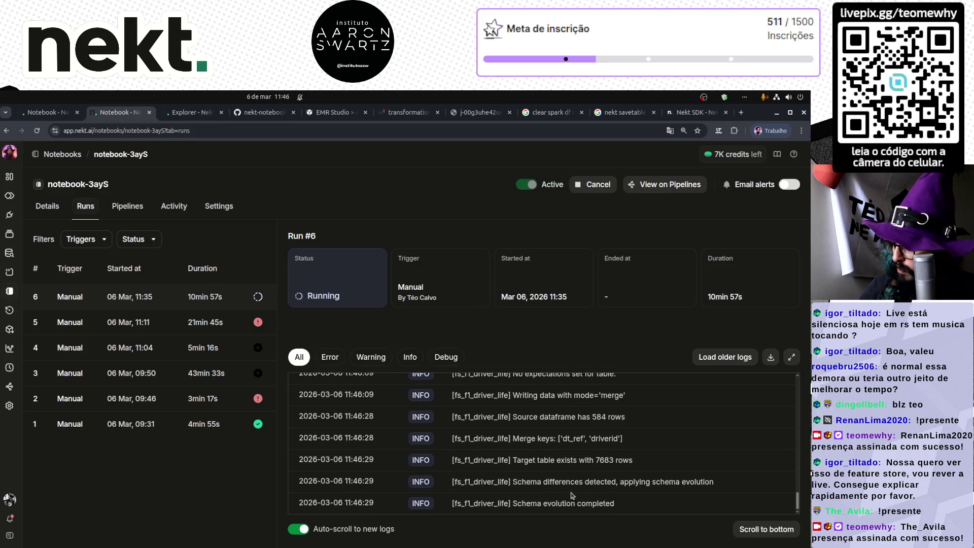
# - Rerun the year count query in Explorer between checks of the Run #6 logs
pyautogui.scroll(10, 578, 493)
pyautogui.scroll(-10, 579, 492)
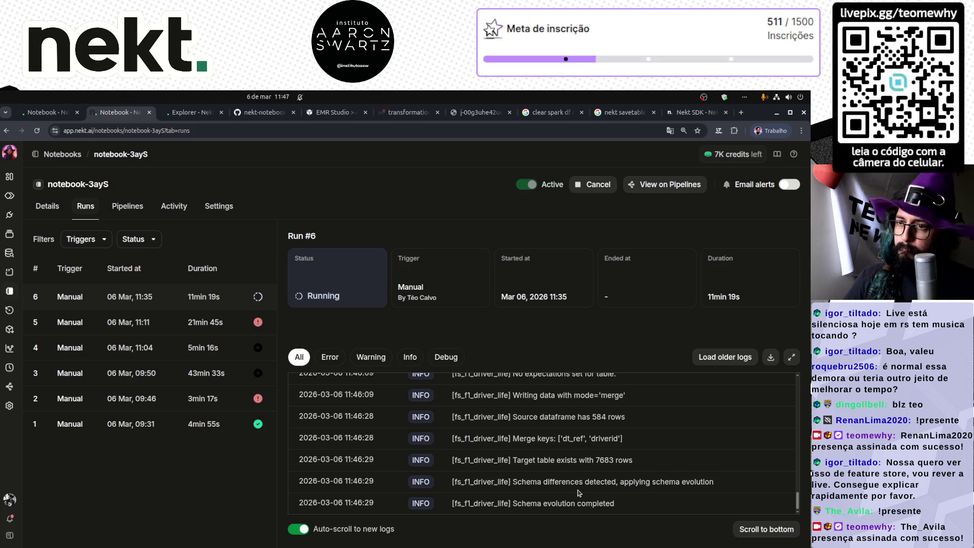
pyautogui.click(192, 115)
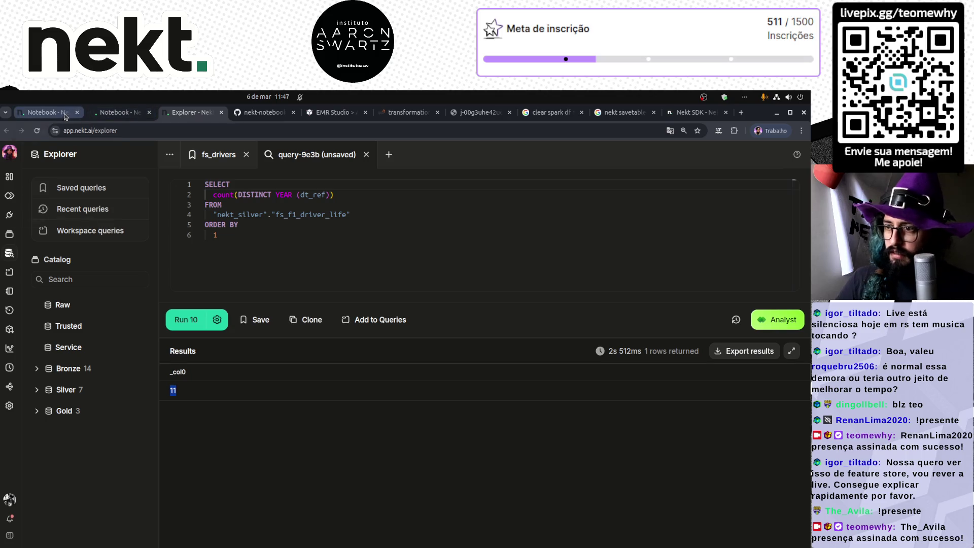
pyautogui.click(229, 240)
pyautogui.click(180, 318)
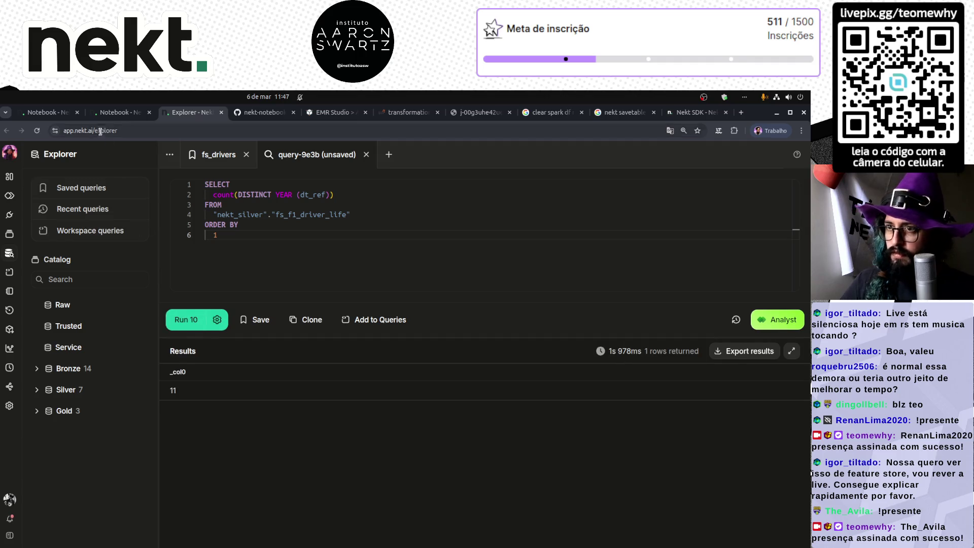
pyautogui.click(110, 112)
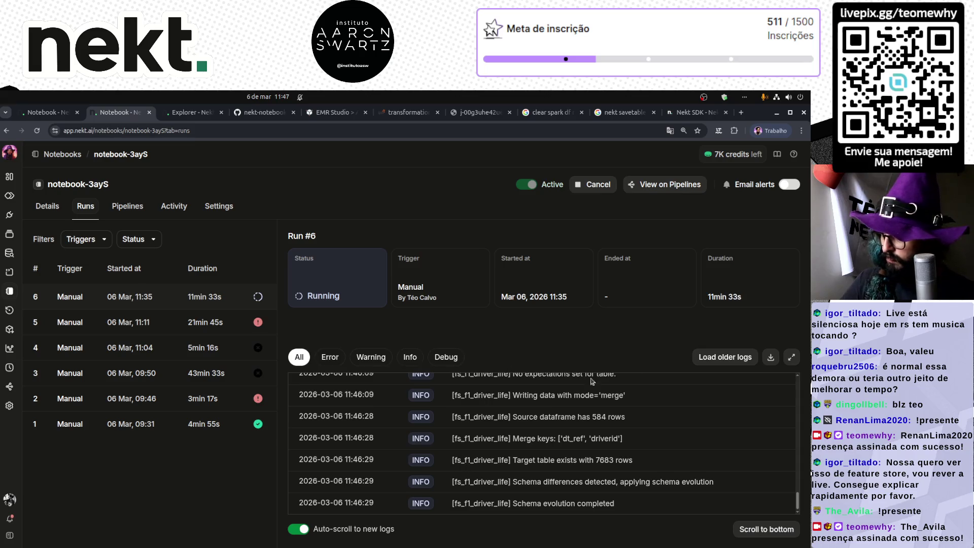
# - Expand the run logs and select the latest 'Schema evolution completed' message with its timestamp
pyautogui.click(790, 359)
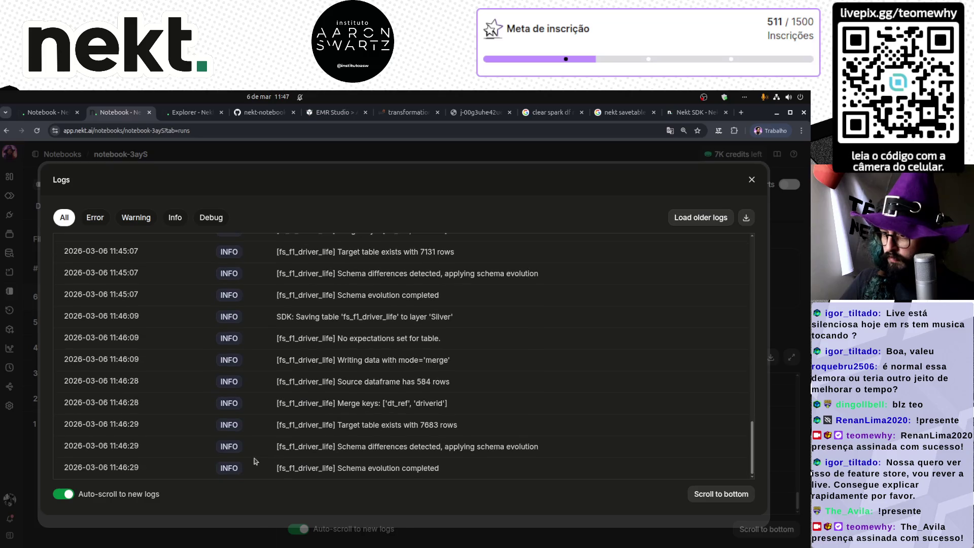
pyautogui.moveTo(94, 467); pyautogui.dragTo(146, 472)
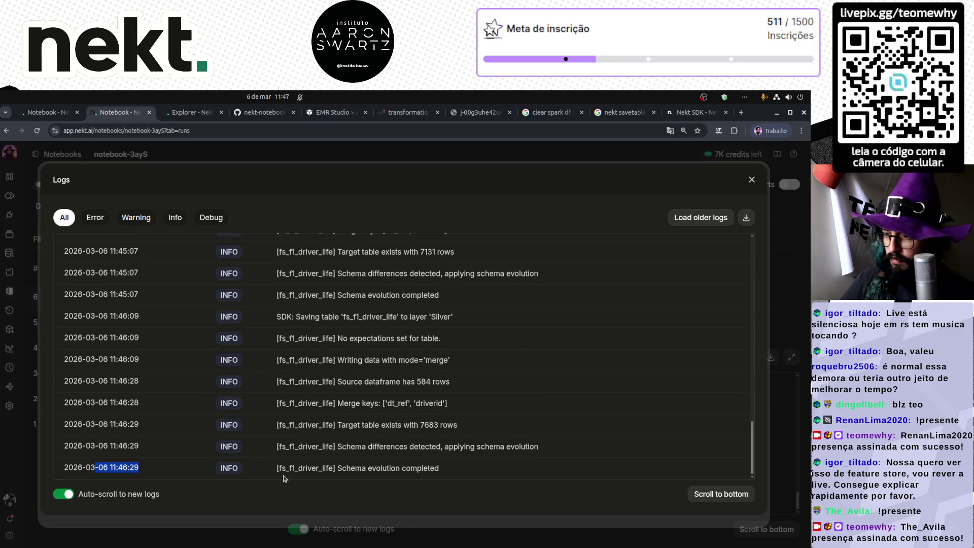
pyautogui.tripleClick(404, 467)
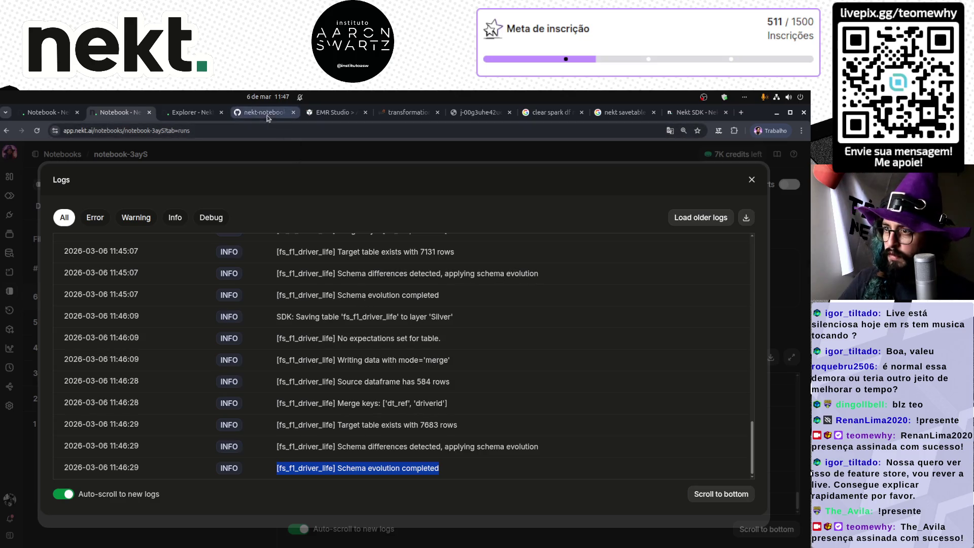
pyautogui.click(307, 115)
# - Refresh the transformation app's executors page and mark executor 2's Dead status
pyautogui.click(399, 112)
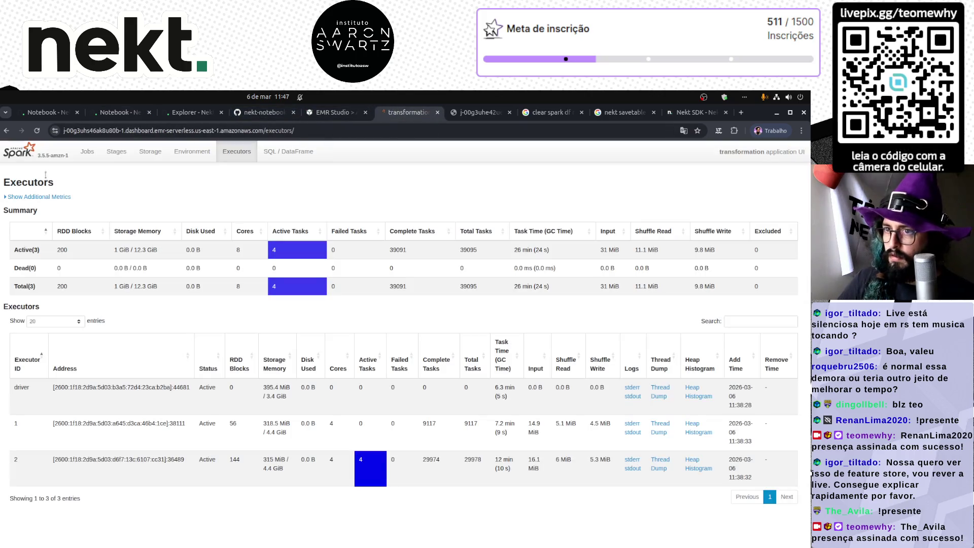
pyautogui.click(36, 130)
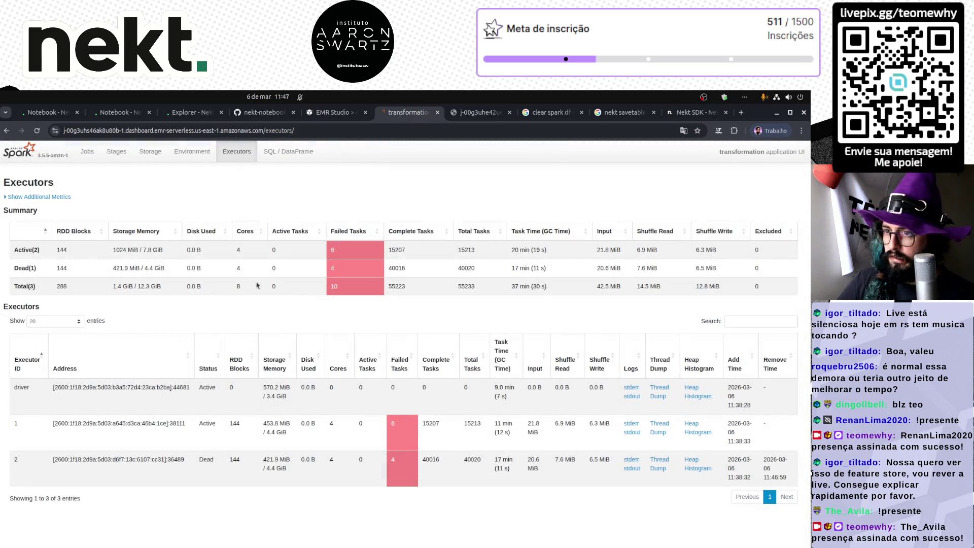
pyautogui.press('F5')
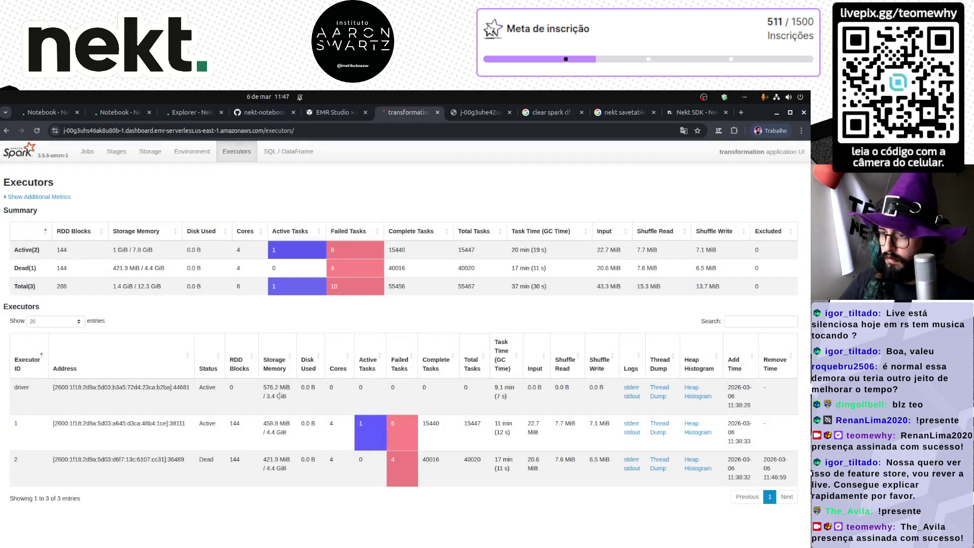
pyautogui.press('F5')
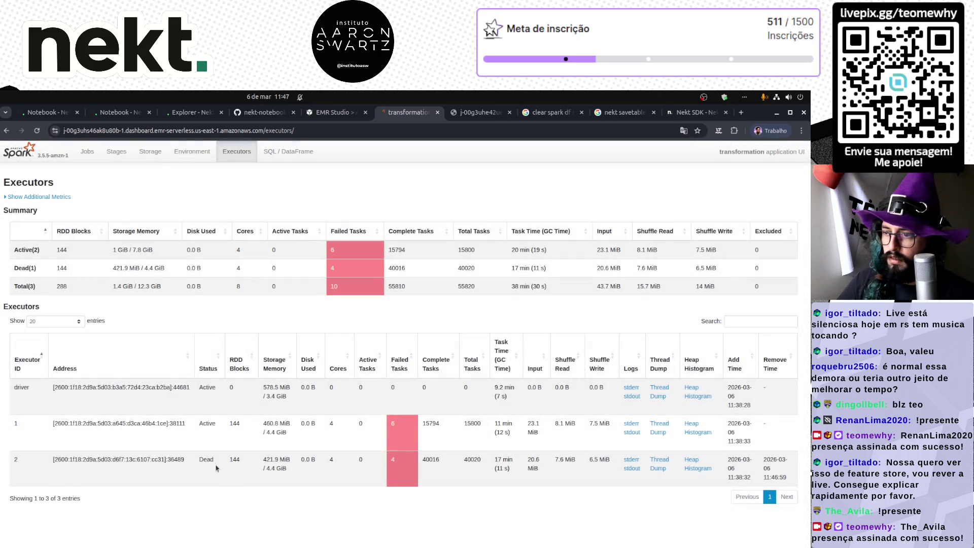
pyautogui.doubleClick(207, 460)
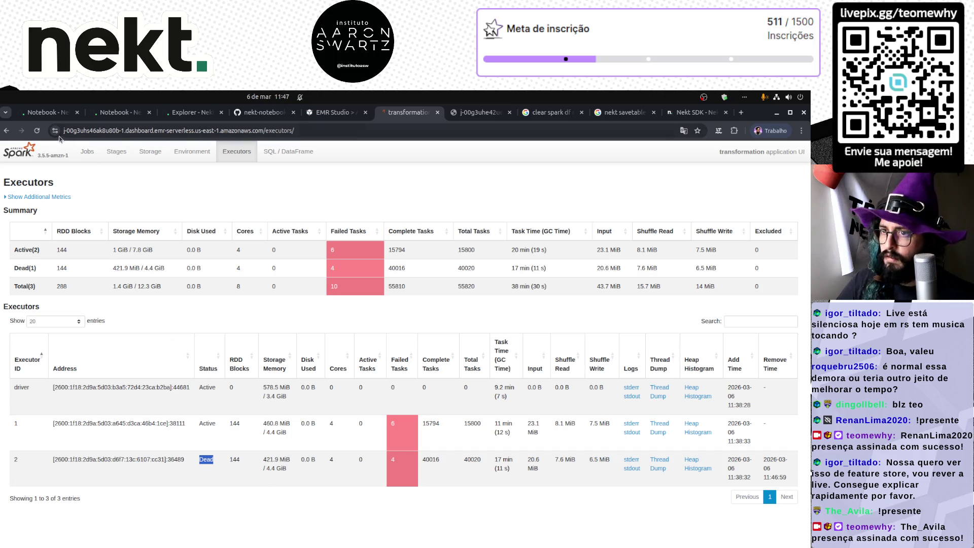
# - Refresh until the new executor 3 appears, confirm executor 2 is dead, and return to logs
pyautogui.click(37, 131)
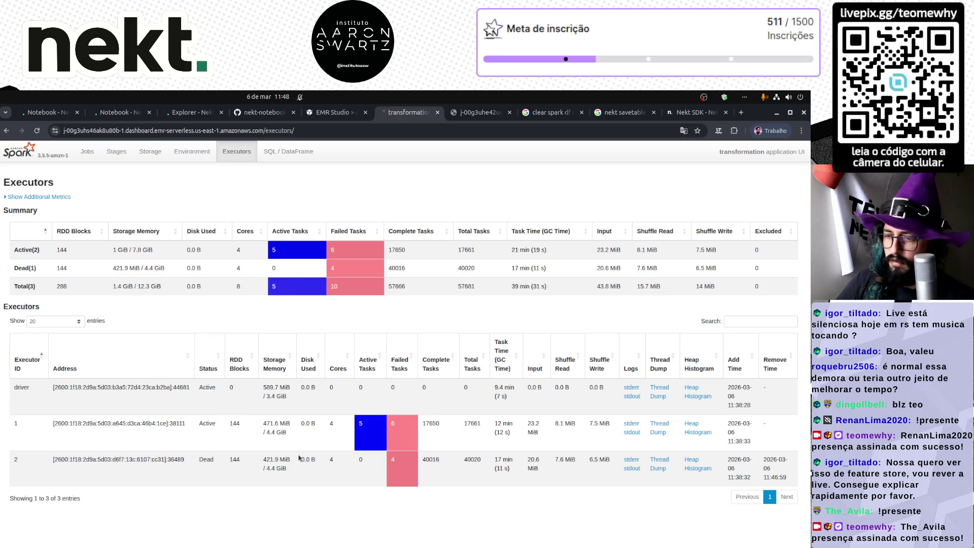
pyautogui.tripleClick(140, 461)
pyautogui.click(138, 457)
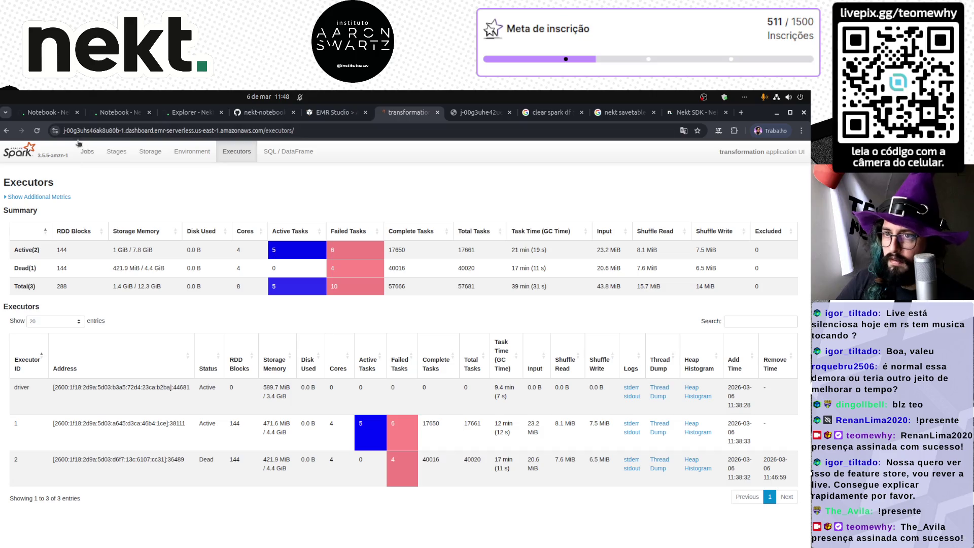
pyautogui.click(33, 132)
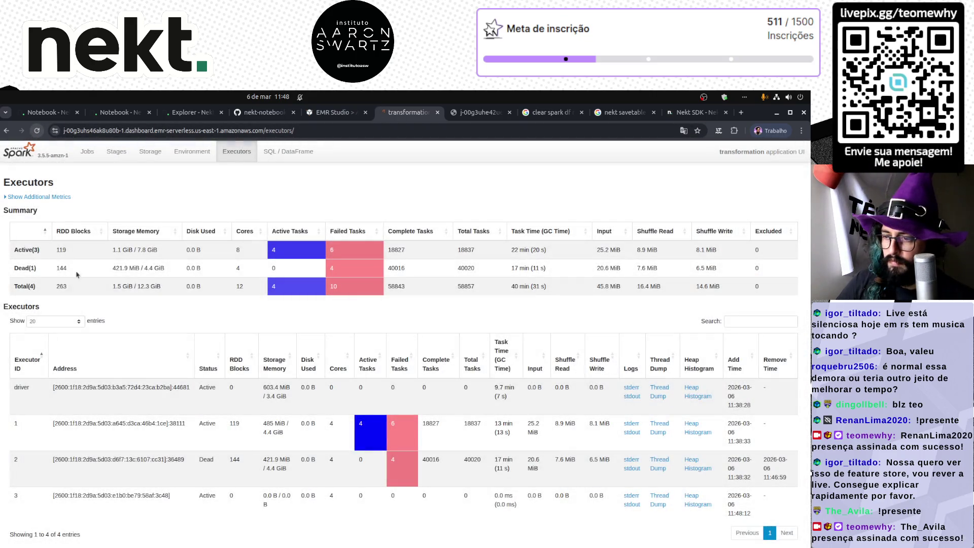
pyautogui.doubleClick(206, 459)
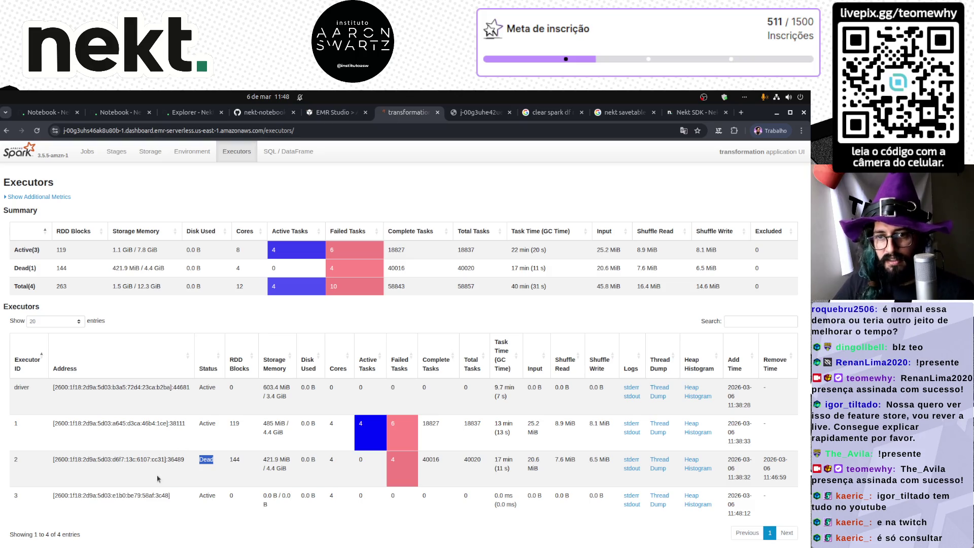
pyautogui.click(107, 114)
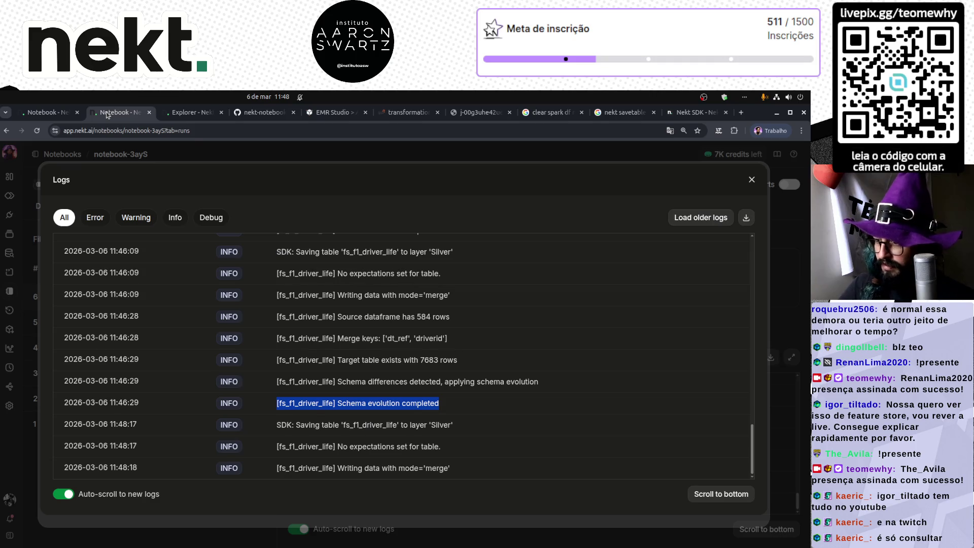
# - Rerun the Explorer distinct-year count, now 12 years, and check the merge logs showing 600 source rows
pyautogui.hotkey('ctrl', 'Tab')
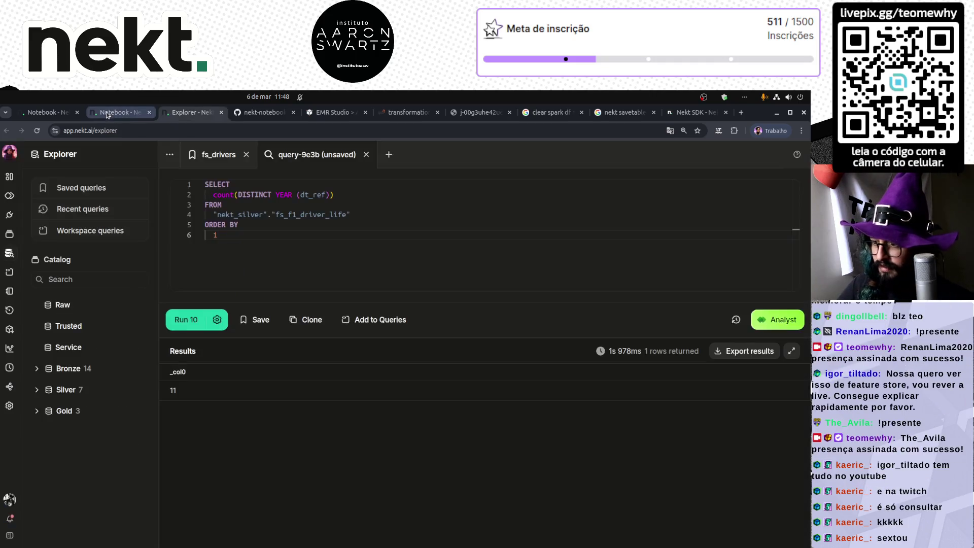
pyautogui.click(188, 320)
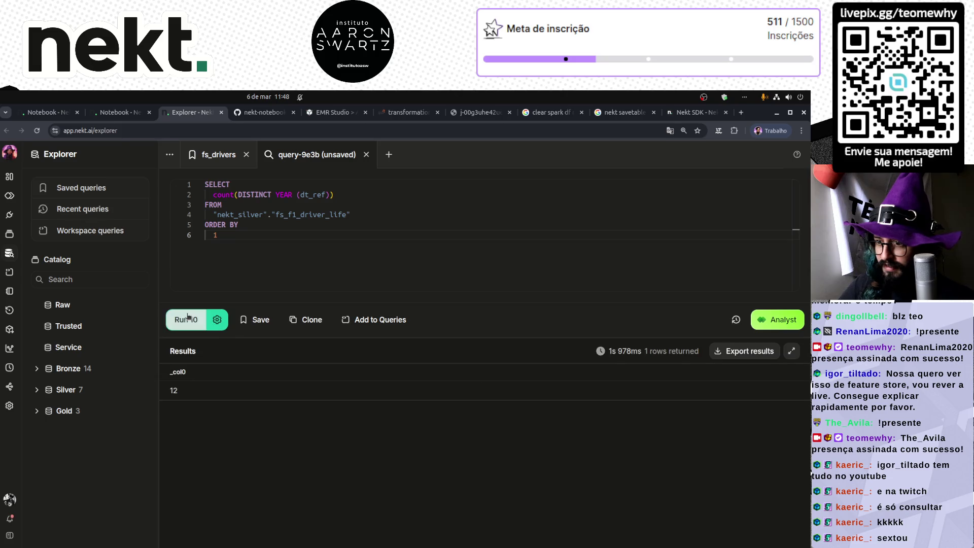
pyautogui.click(115, 114)
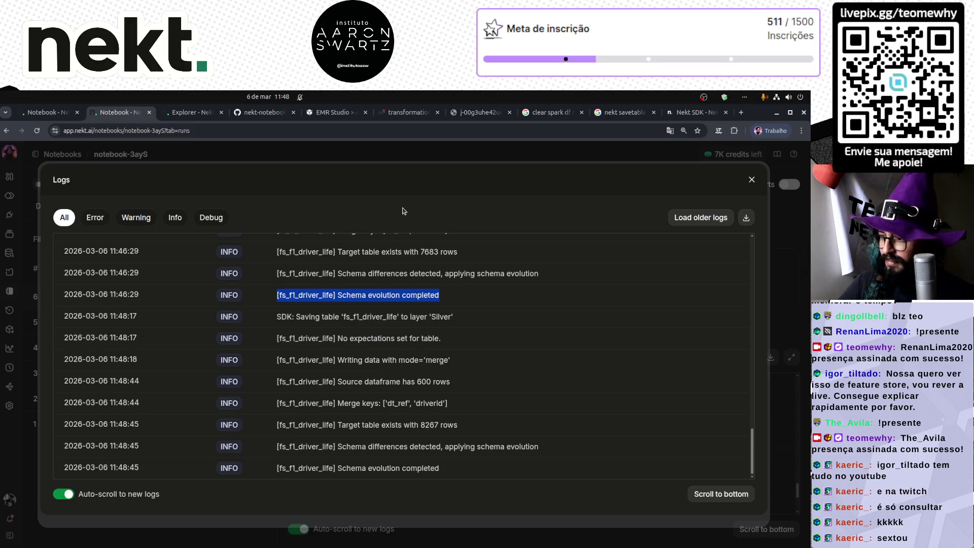
pyautogui.click(473, 112)
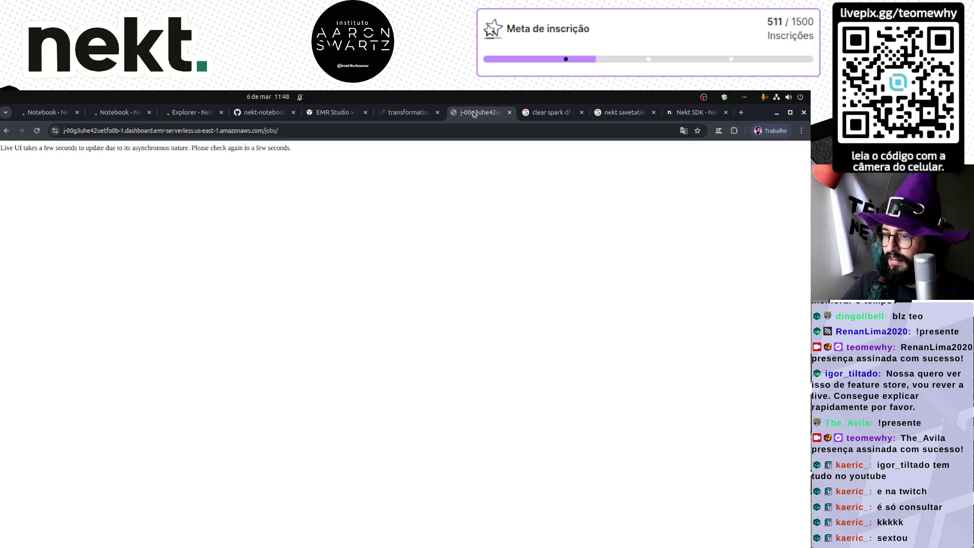
# - Open the transformation job's Spark executors page and refresh it, noting executor 2 is Dead
pyautogui.click(405, 111)
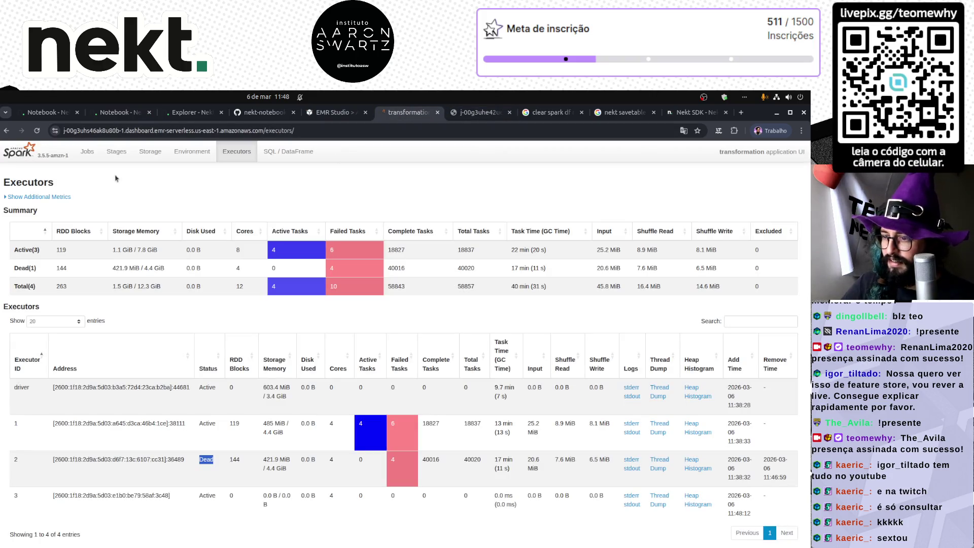
pyautogui.click(36, 130)
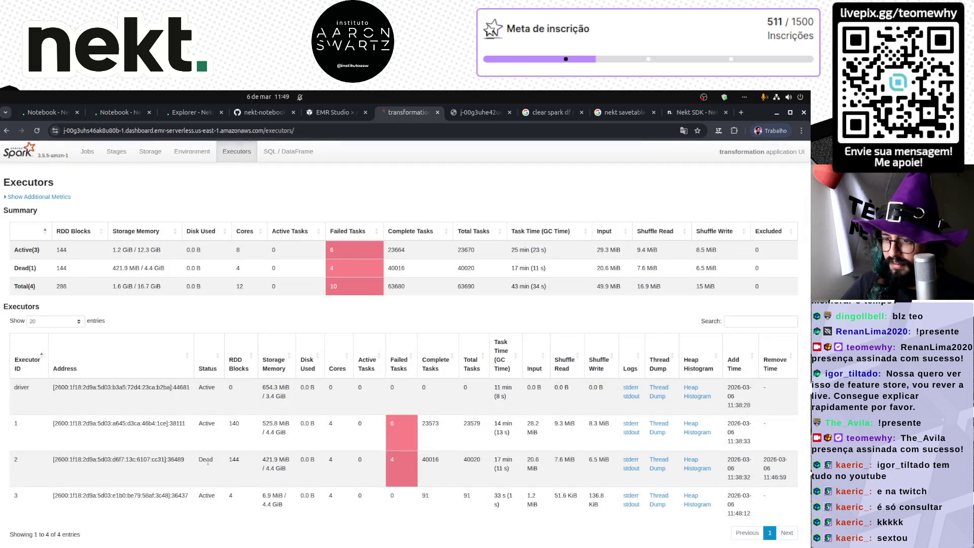
pyautogui.doubleClick(206, 460)
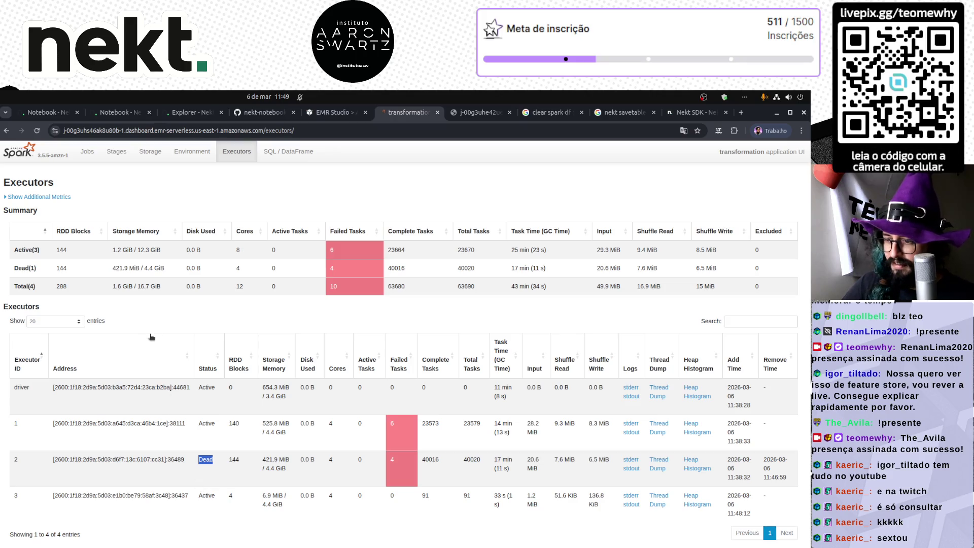
pyautogui.click(37, 130)
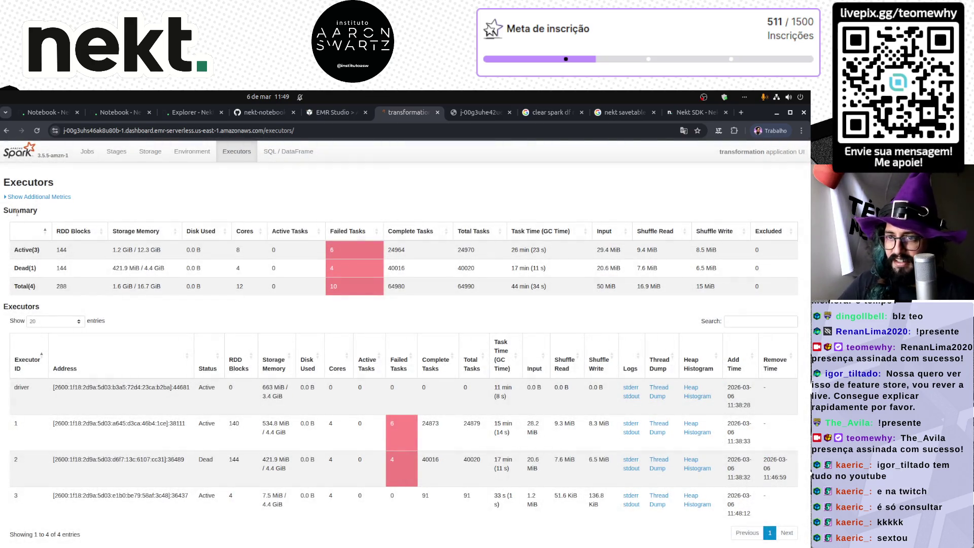
pyautogui.click(37, 131)
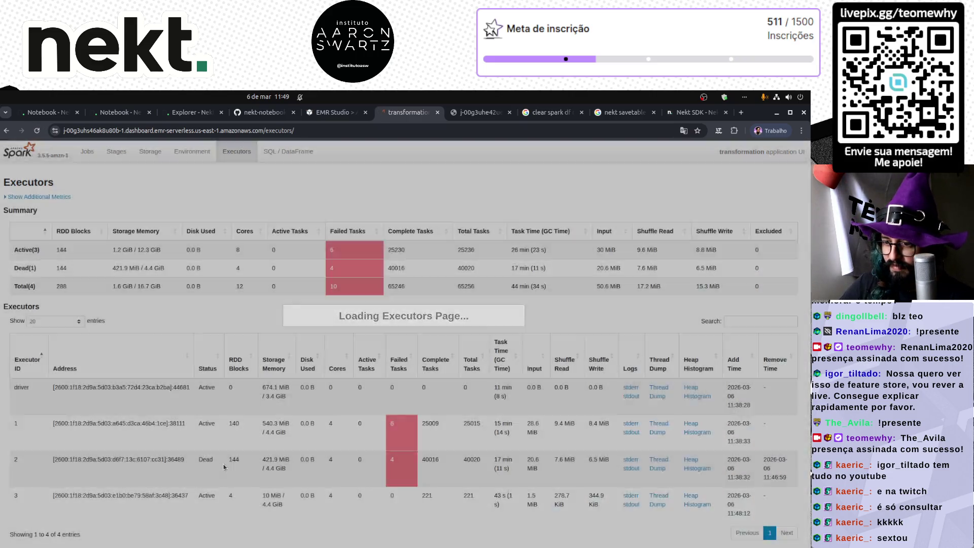
pyautogui.doubleClick(204, 459)
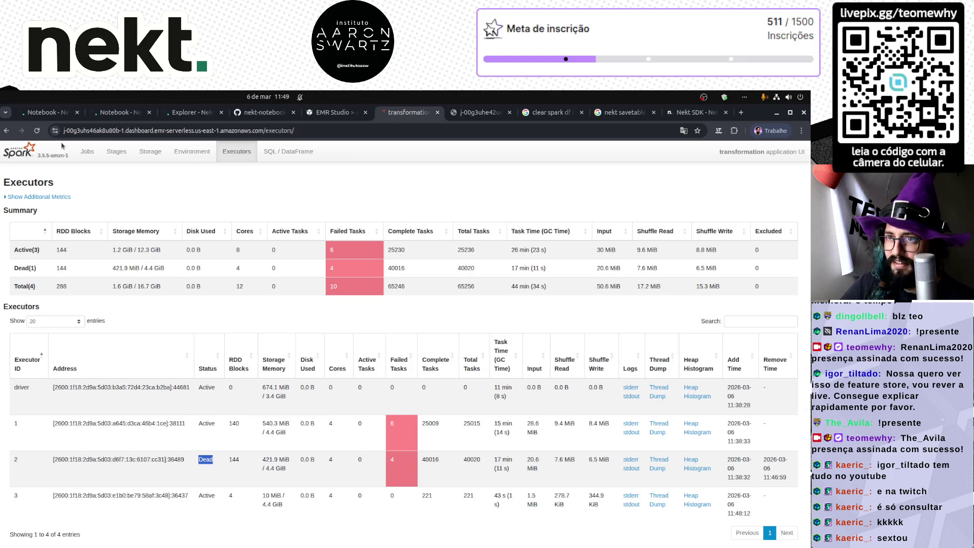
# - Keep refreshing executor stats until 67212 tasks complete, then return to notebook-3ayS details
pyautogui.click(36, 130)
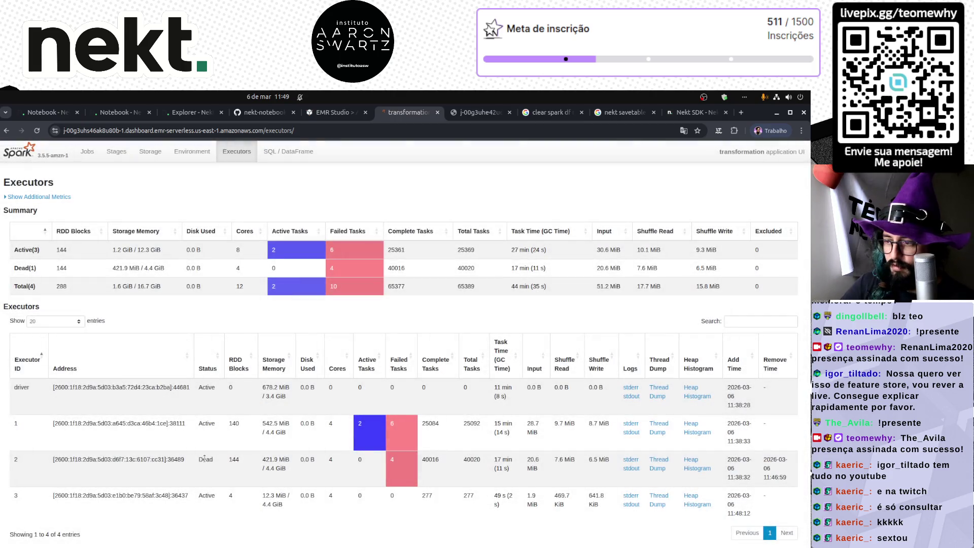
pyautogui.doubleClick(205, 459)
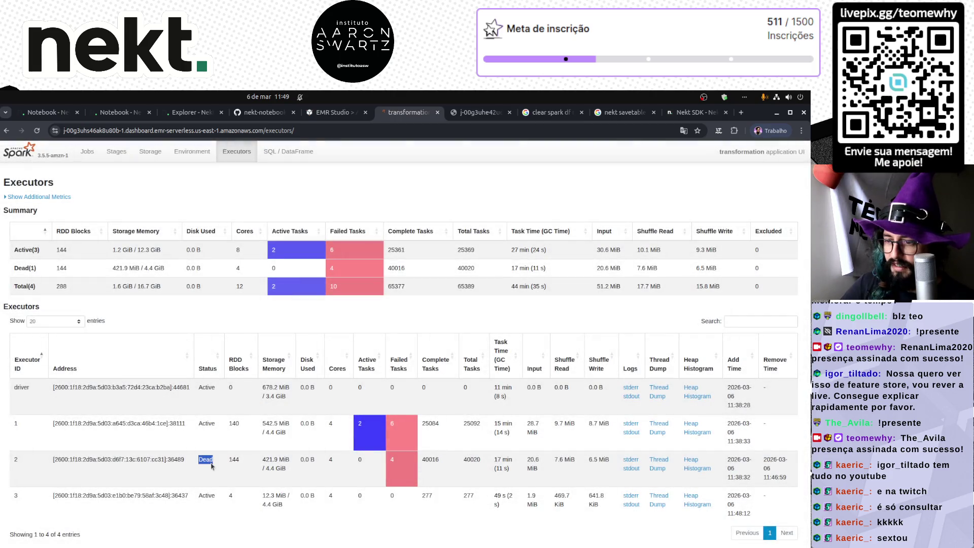
pyautogui.click(36, 132)
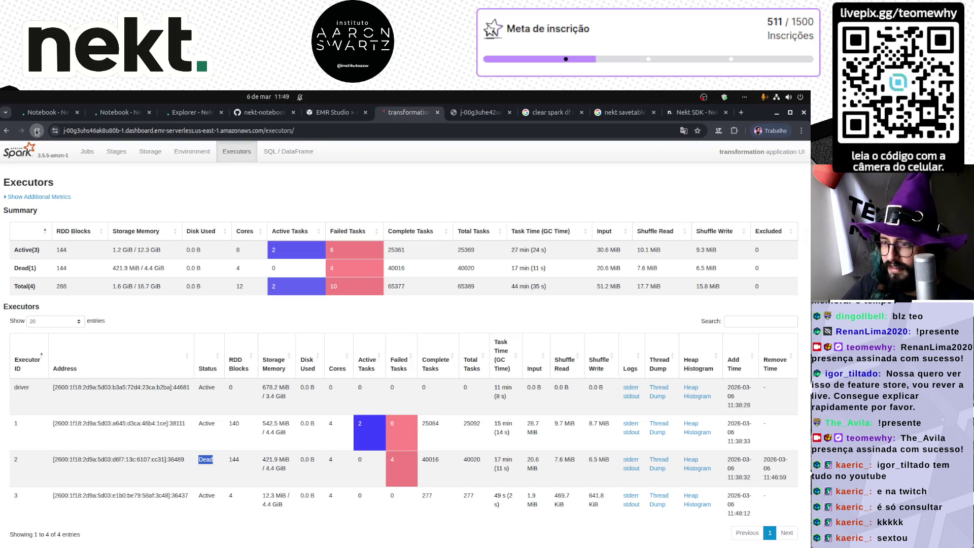
pyautogui.click(37, 131)
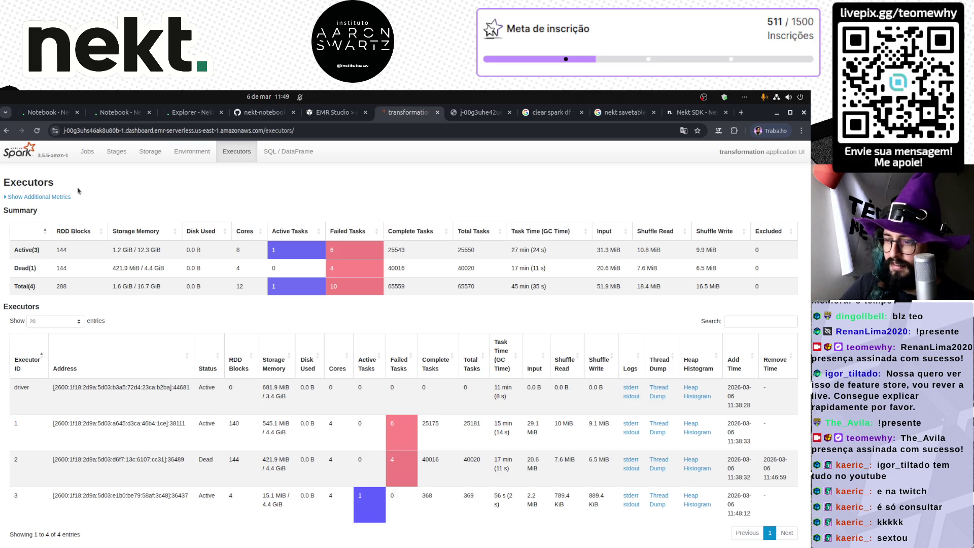
pyautogui.click(36, 131)
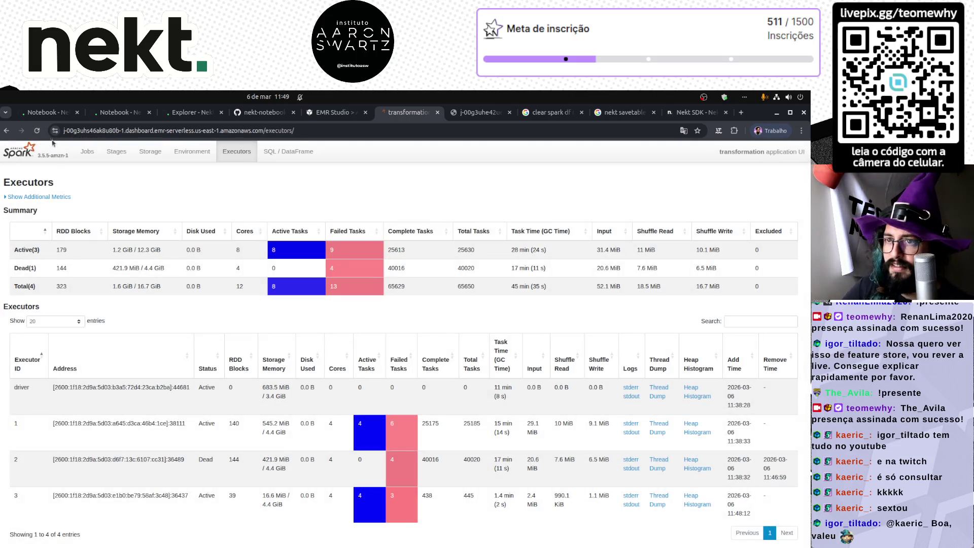
pyautogui.click(38, 132)
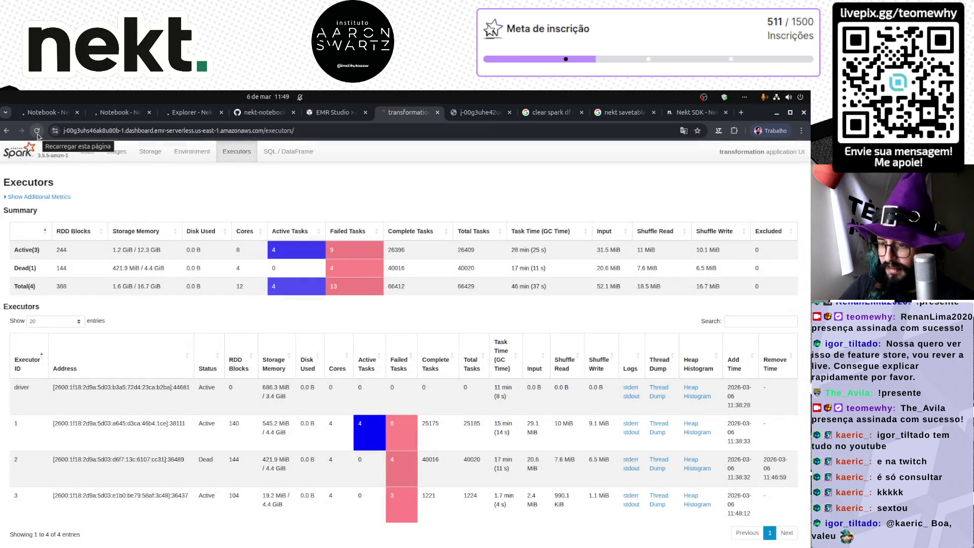
pyautogui.click(40, 135)
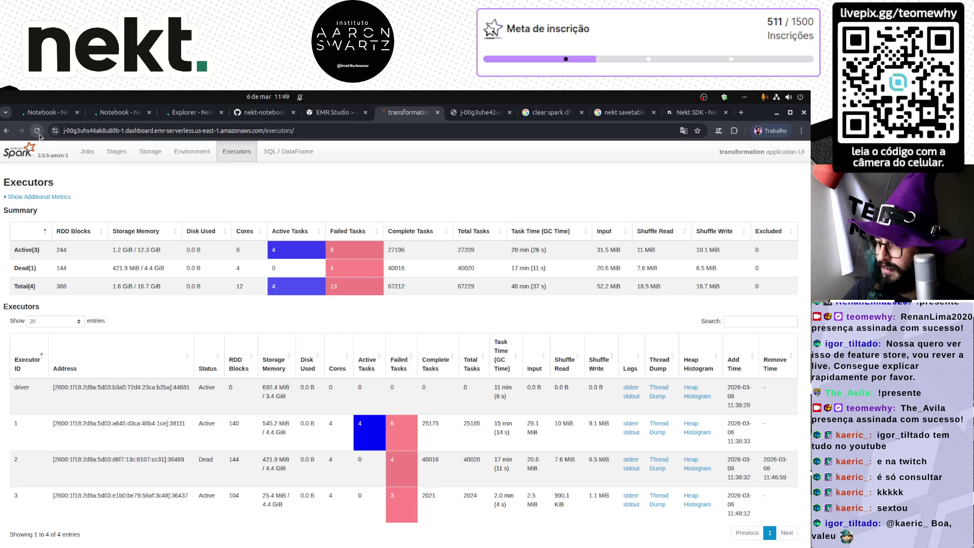
pyautogui.click(39, 114)
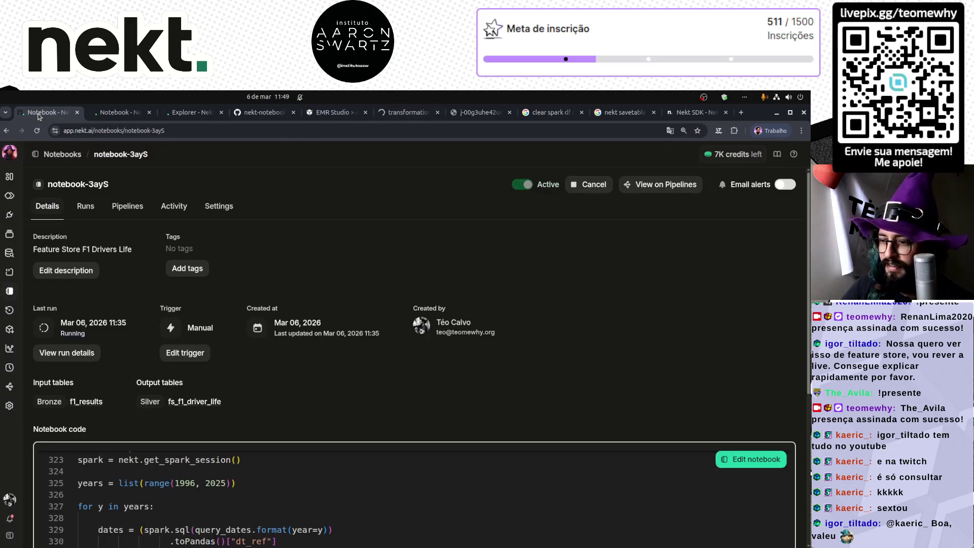
# - Re-run the fs_f1_driver_life year count in Explorer, then view the transformation job's Spark executors
pyautogui.click(117, 113)
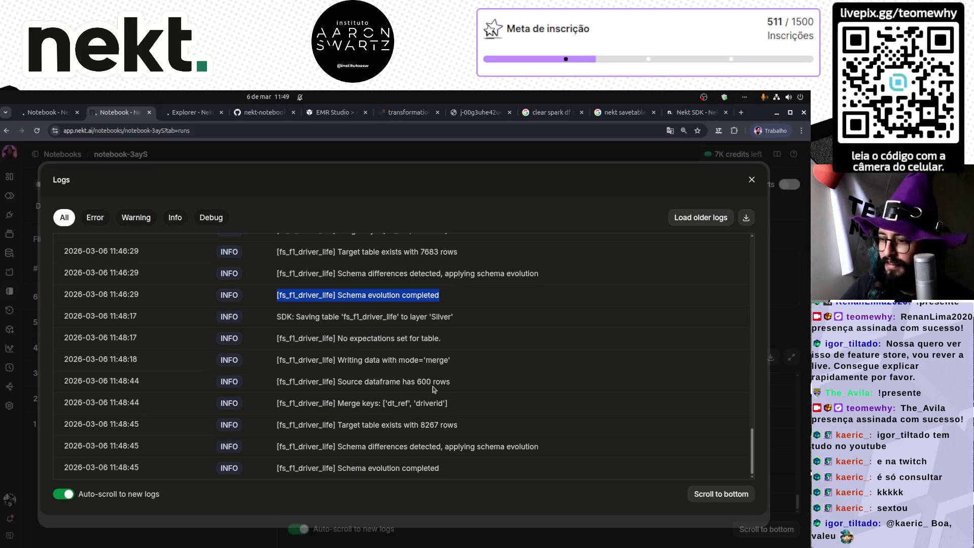
pyautogui.click(191, 112)
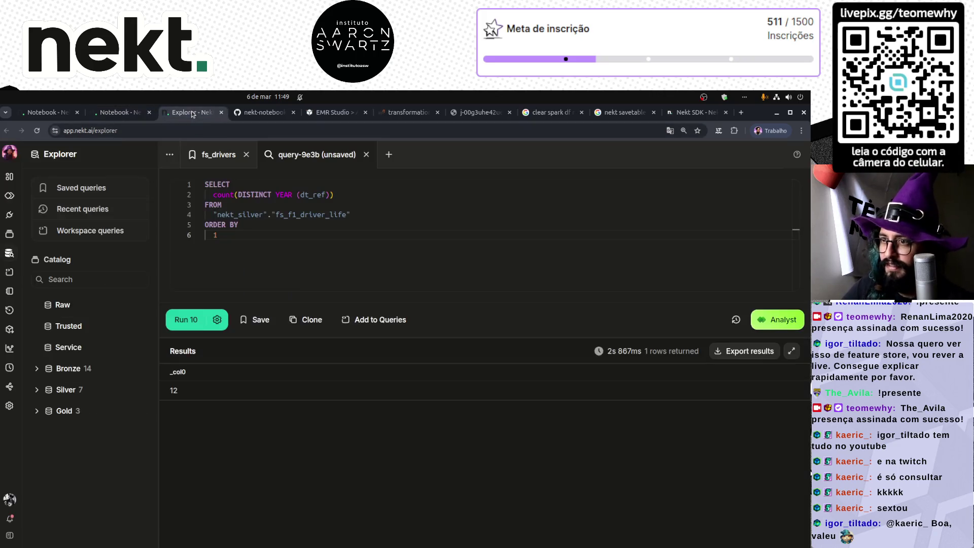
pyautogui.click(185, 319)
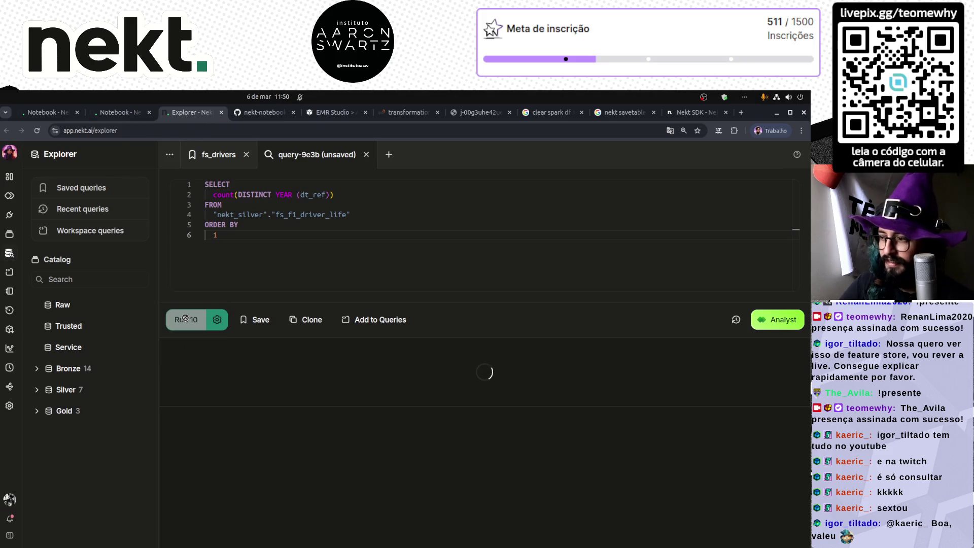
pyautogui.click(409, 112)
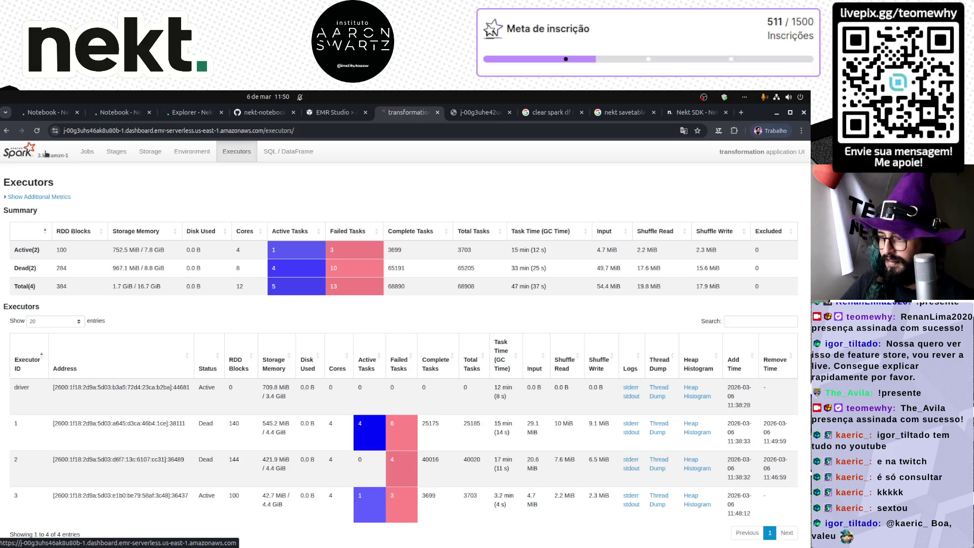
# - Reload the Spark application and open the Executors overview, noting executors 1 and 2 are Dead
pyautogui.click(45, 154)
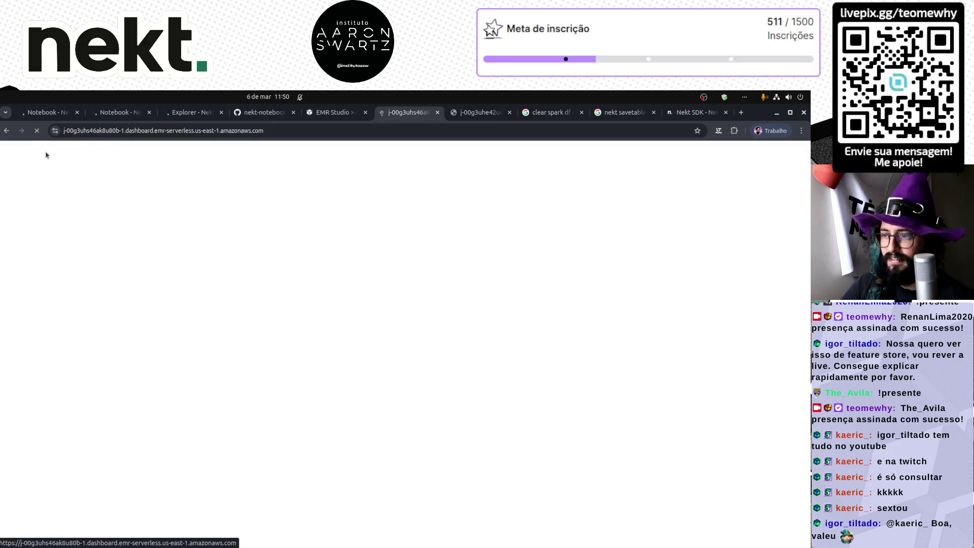
pyautogui.click(120, 156)
pyautogui.click(243, 157)
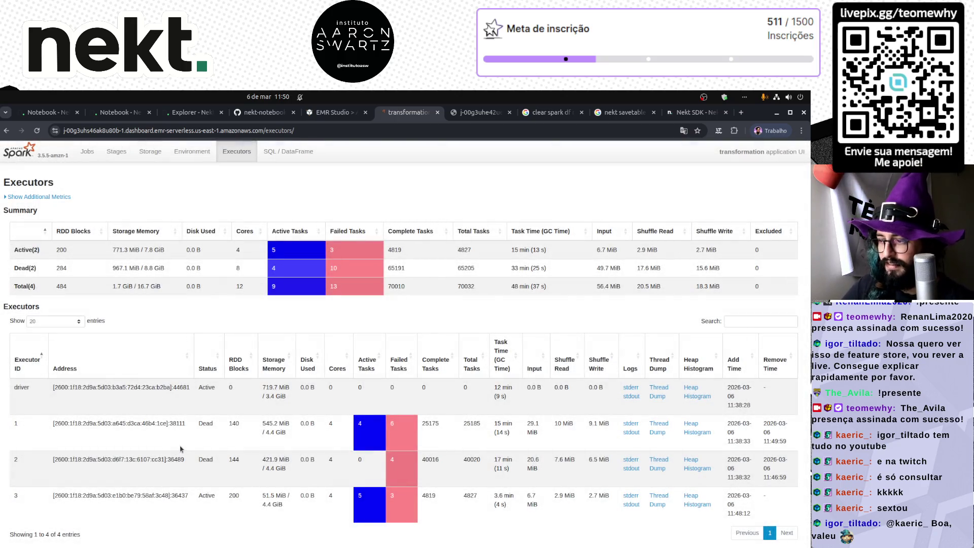
pyautogui.click(39, 132)
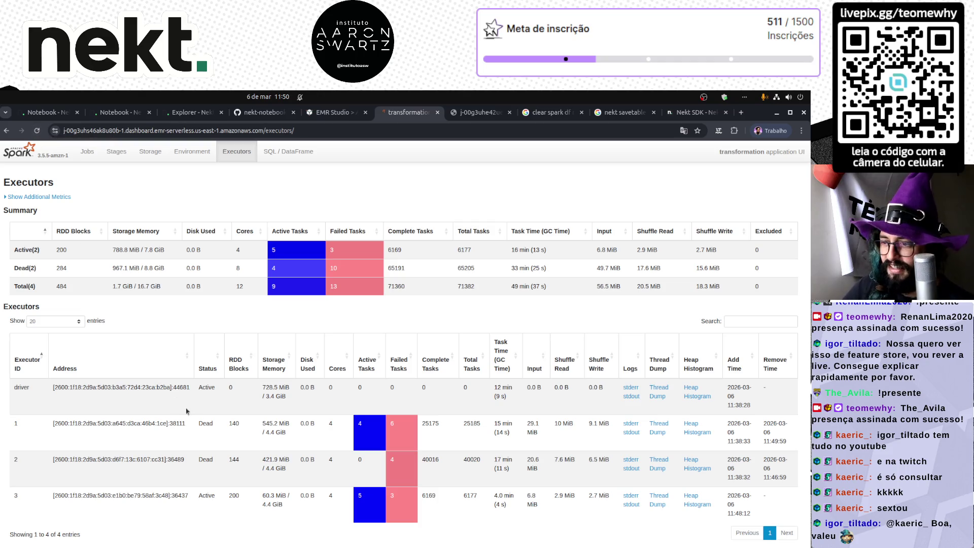
pyautogui.doubleClick(205, 423)
pyautogui.doubleClick(210, 461)
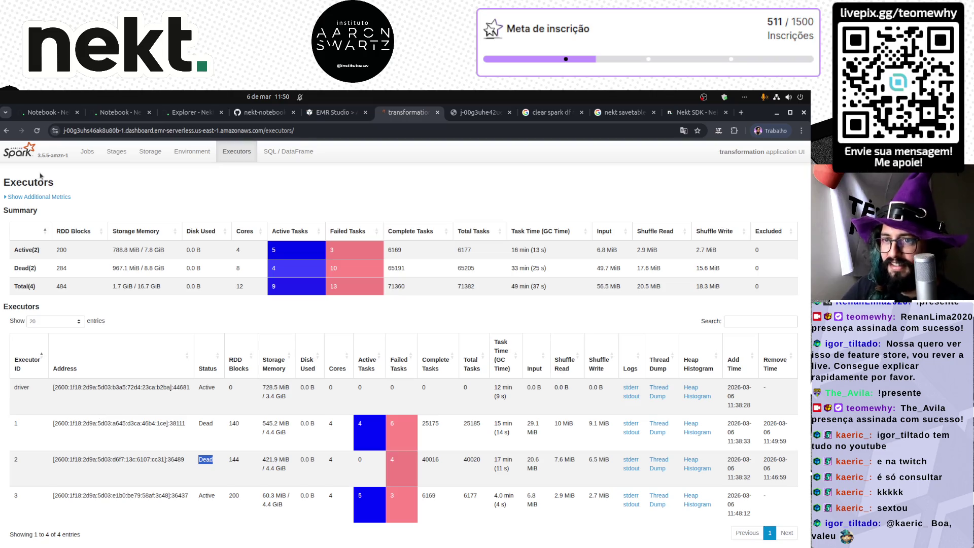
# - Refresh the executors page repeatedly to follow task counts reaching 75148 completed
pyautogui.click(37, 130)
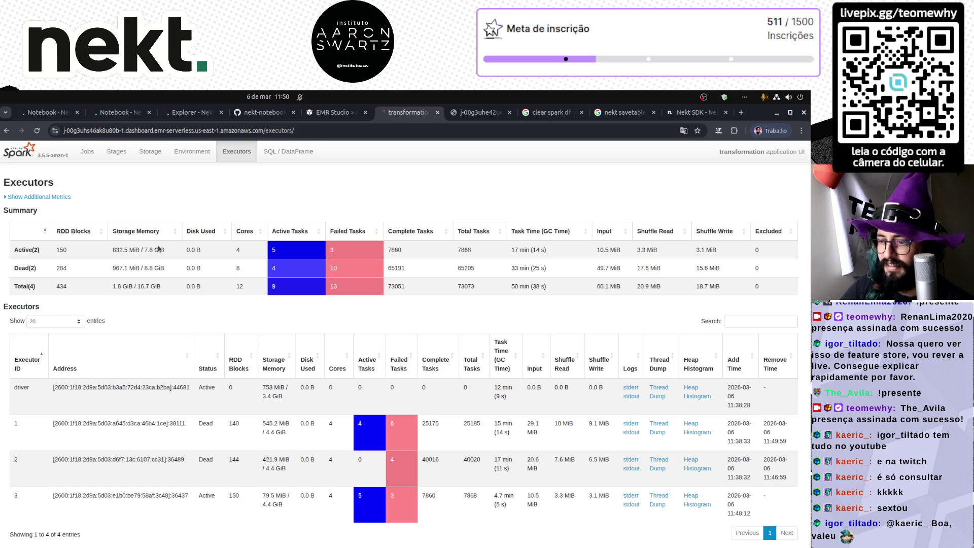
pyautogui.click(36, 132)
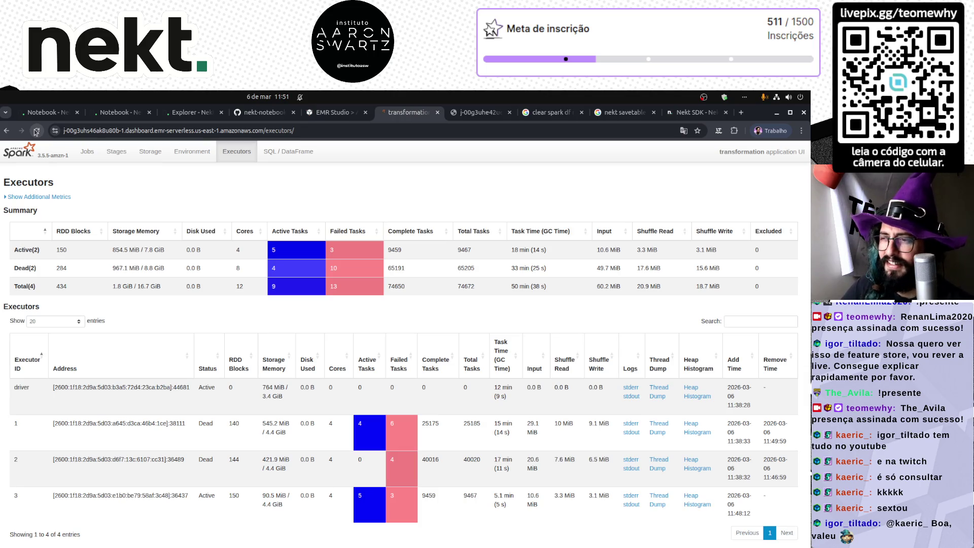
pyautogui.click(36, 131)
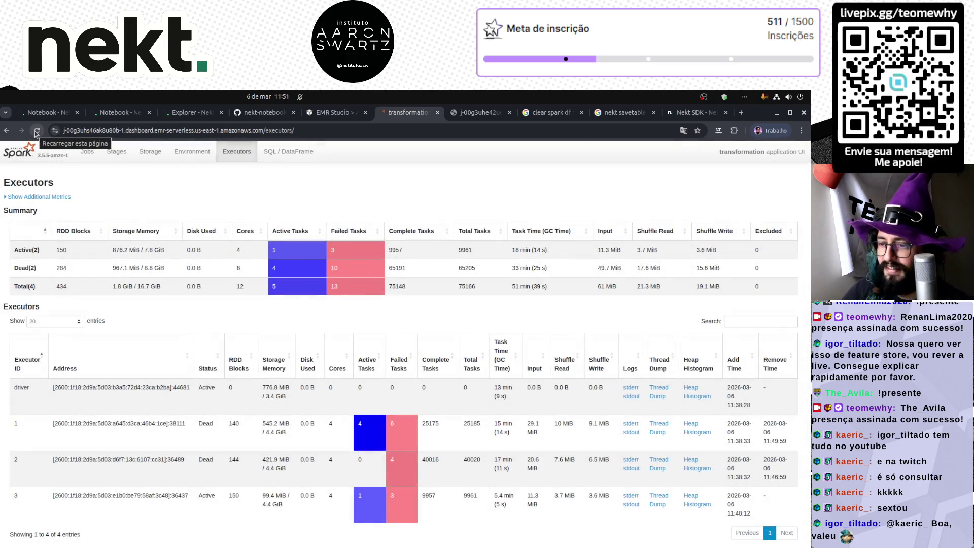
pyautogui.click(36, 131)
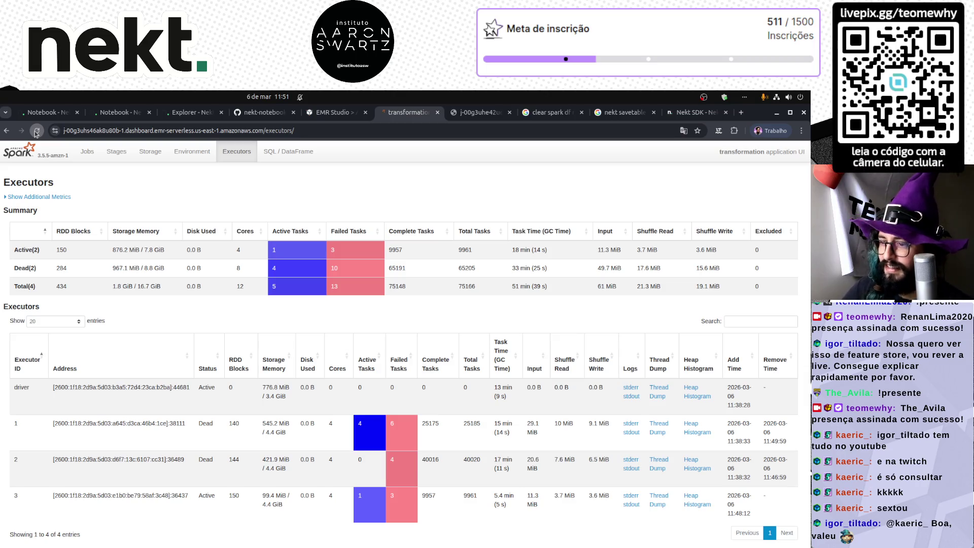
pyautogui.click(36, 132)
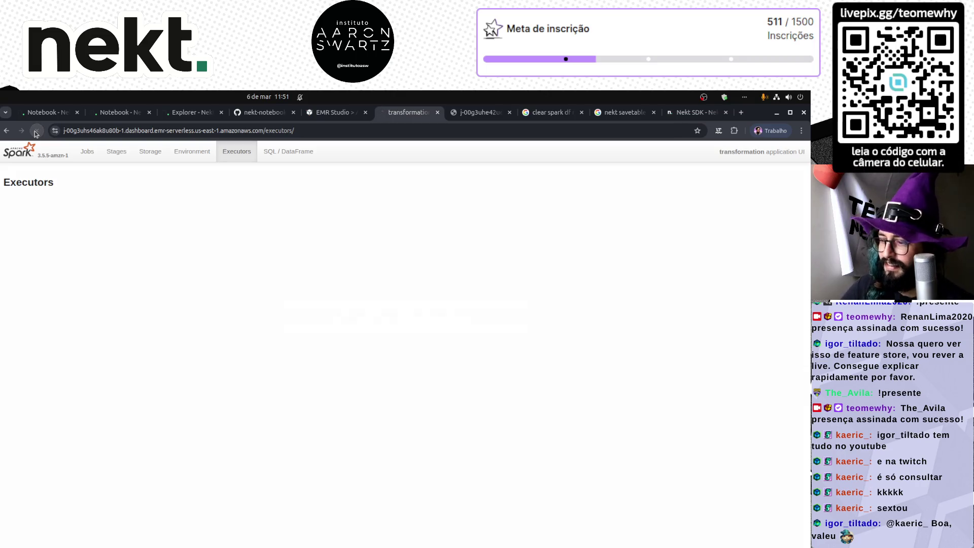
# - Check the run logs (8867 target rows) and re-run the Explorer year count, still 12
pyautogui.click(102, 113)
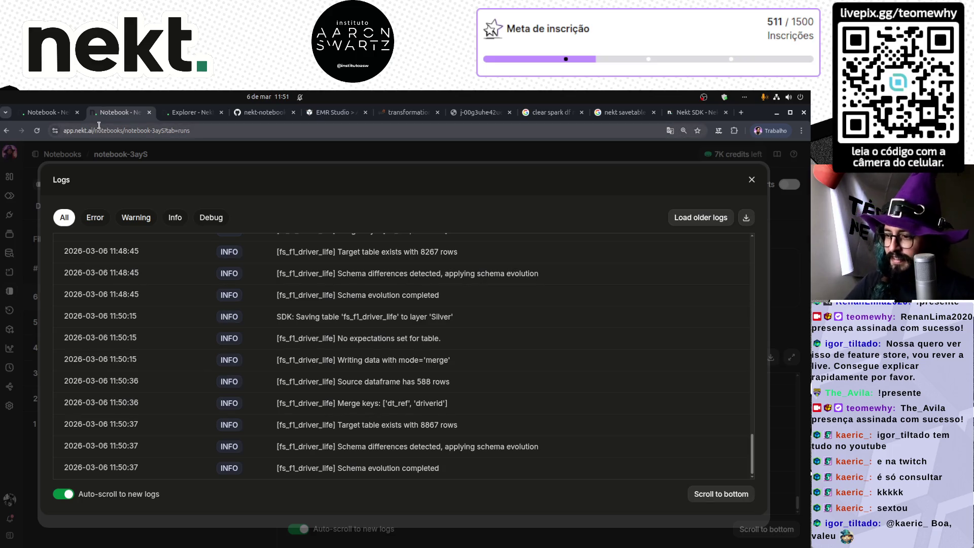
pyautogui.click(172, 112)
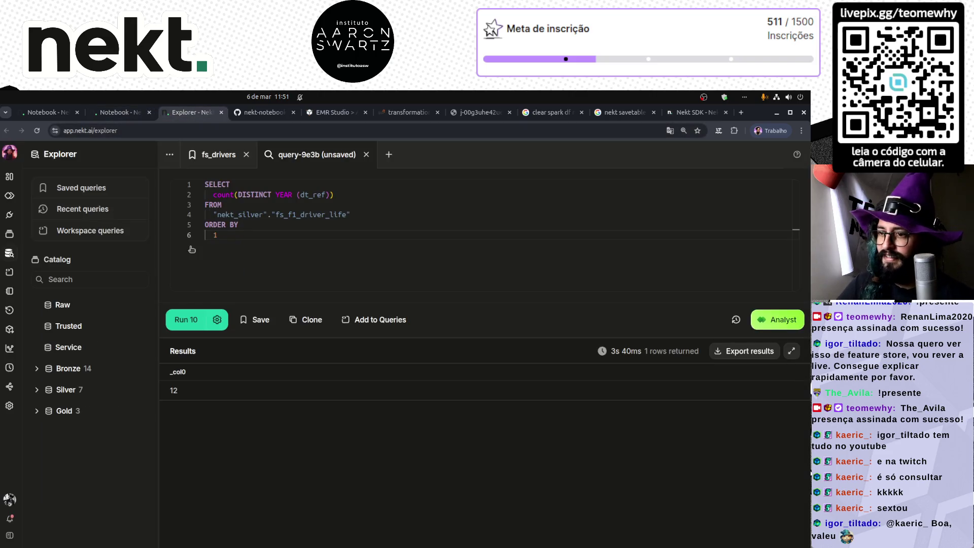
pyautogui.click(186, 319)
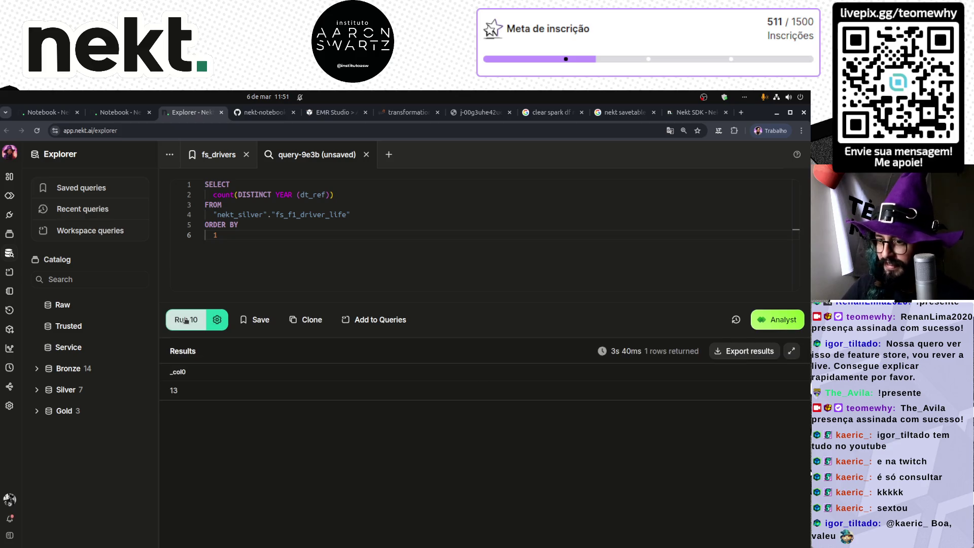
# - Add count(*) and count(distinct driverid) to the year-count query's SELECT and run it
pyautogui.click(123, 112)
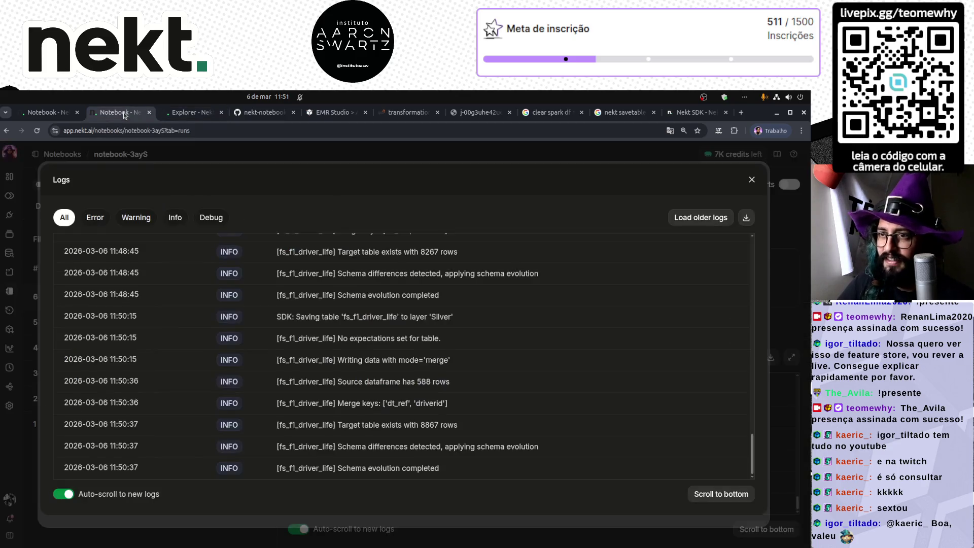
pyautogui.press('Escape')
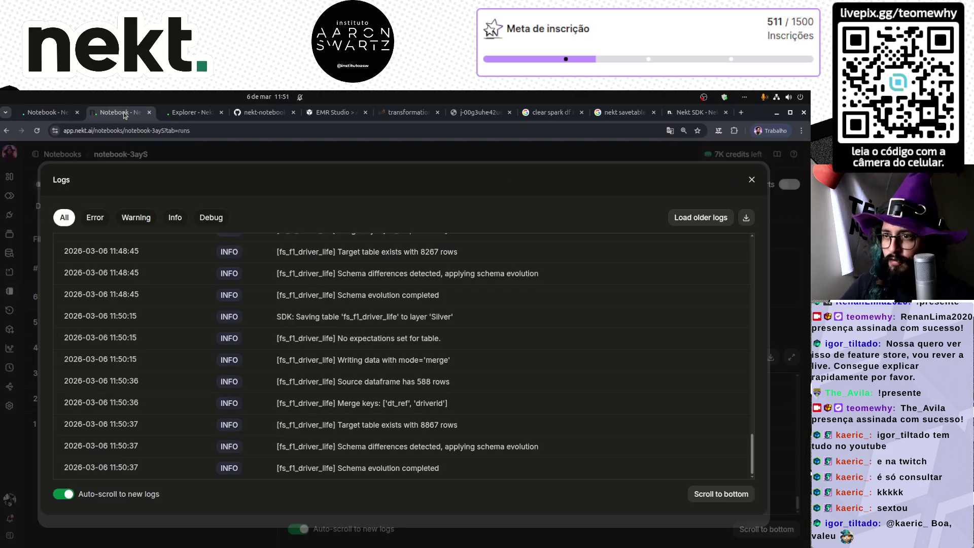
pyautogui.hotkey('ctrl', 'Tab')
pyautogui.click(357, 191)
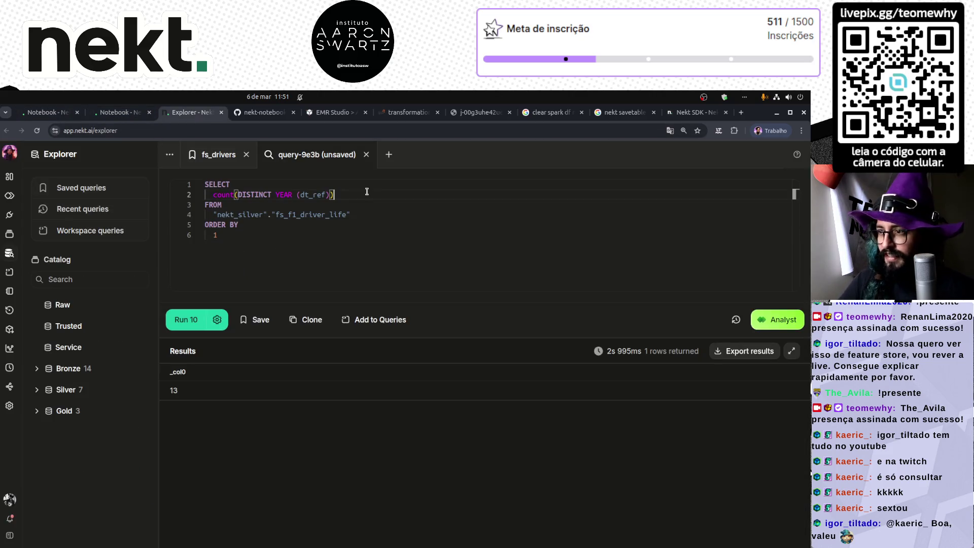
pyautogui.press('Return')
pyautogui.write('count(*)')
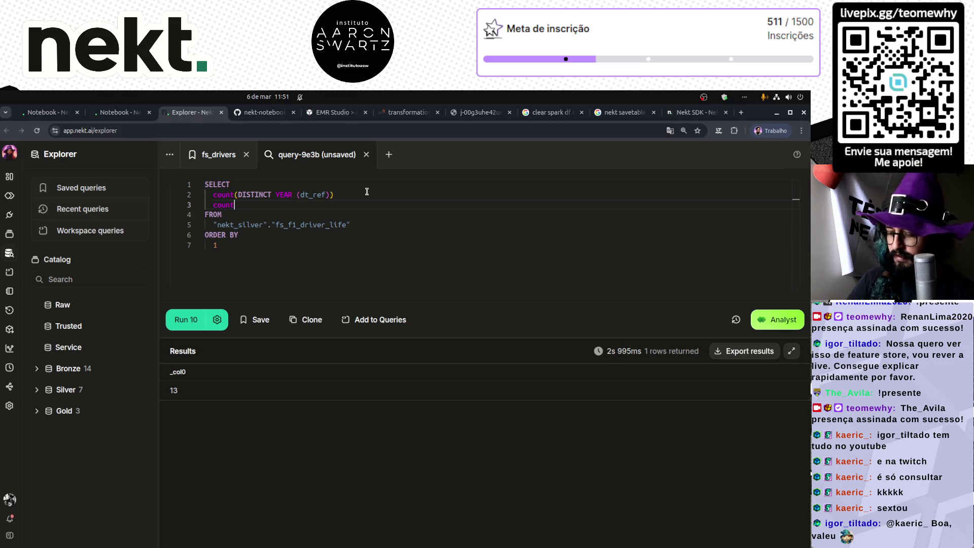
pyautogui.press('Up')
pyautogui.write(',')
pyautogui.hotkey('ctrl', 'Return')
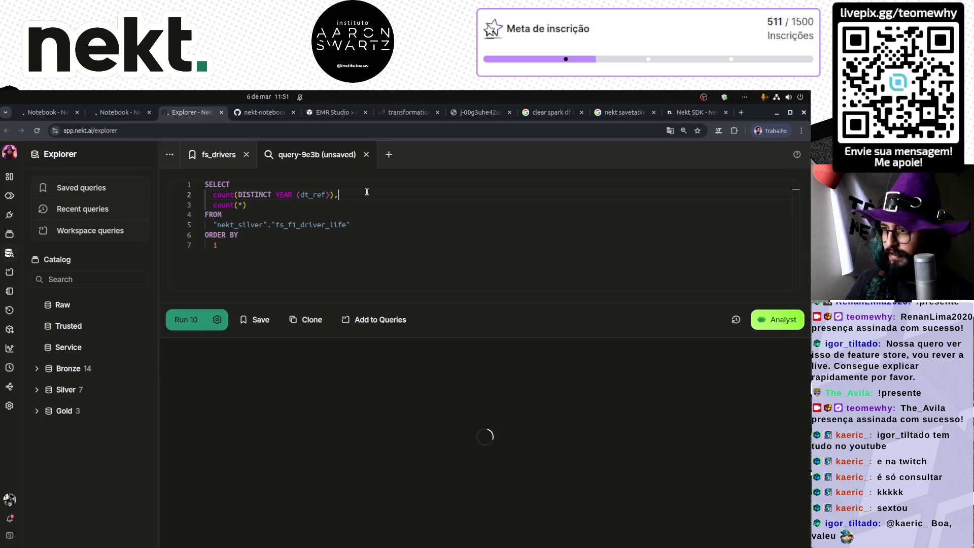
pyautogui.press('Return')
pyautogui.write('count(distinct driverid),')
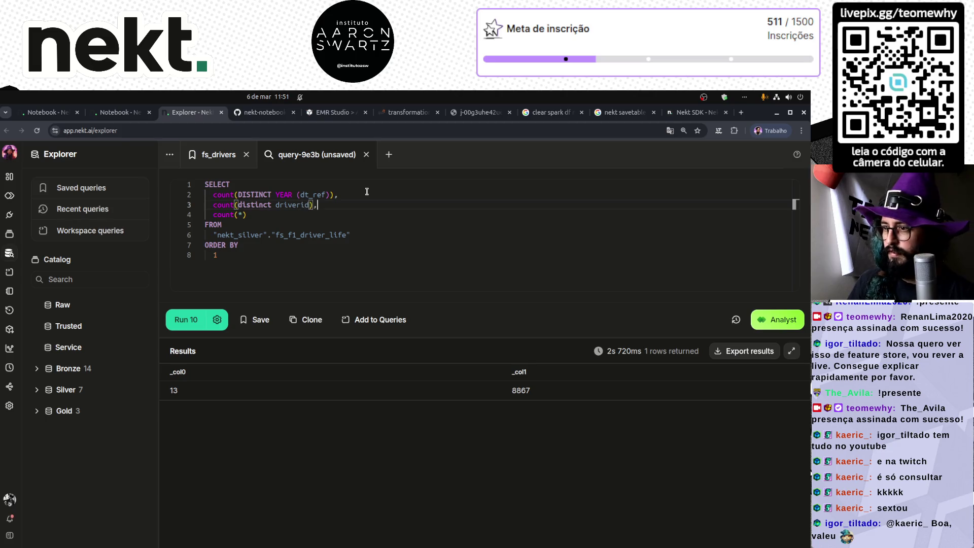
pyautogui.hotkey('ctrl', 'Return')
# - Alias the columns qtdeAnos, qtdDrivers and qtdeLinhas and rerun: 14 years, 143 drivers, 9455 rows
pyautogui.press('Up')
pyautogui.press('Up')
pyautogui.press('Up')
pyautogui.press('End')
pyautogui.press('Left')
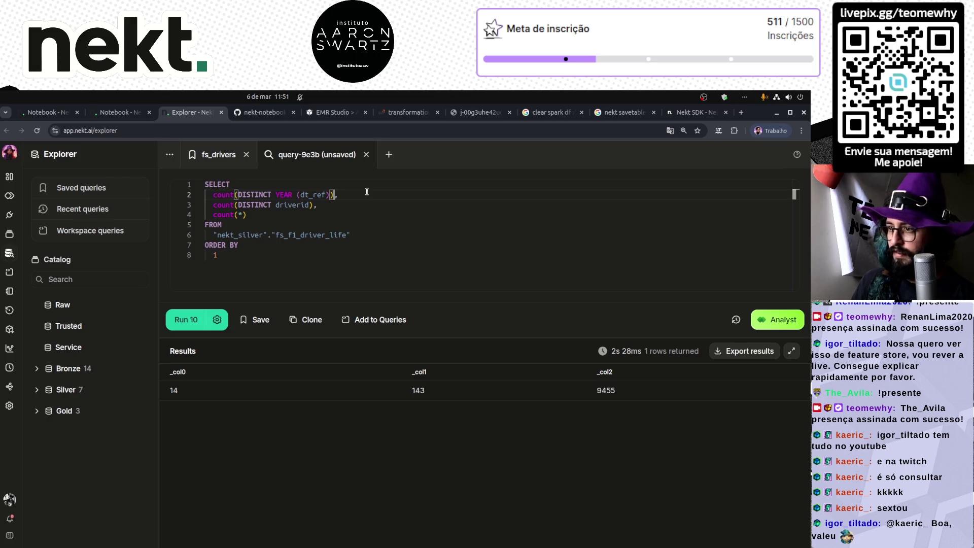
pyautogui.write('AS ')
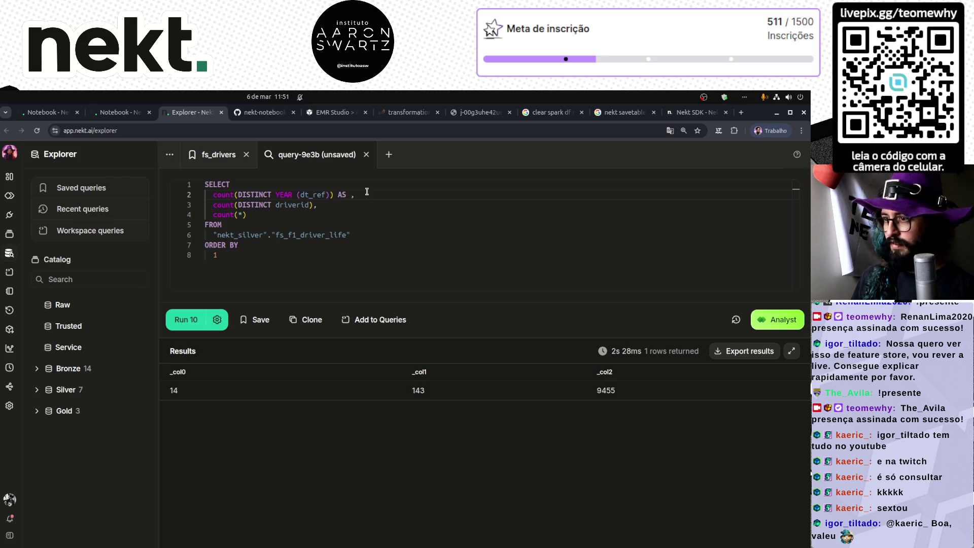
pyautogui.write('qtdeAnos')
pyautogui.press('Down')
pyautogui.press('Left')
pyautogui.write('AS qtd')
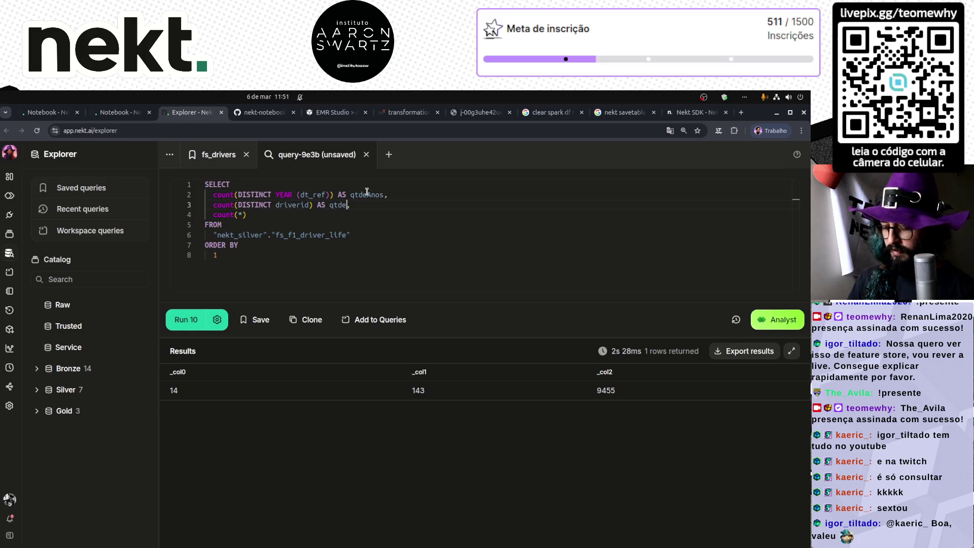
pyautogui.write('Drivers')
pyautogui.press('Down')
pyautogui.write('A')
pyautogui.write('tde')
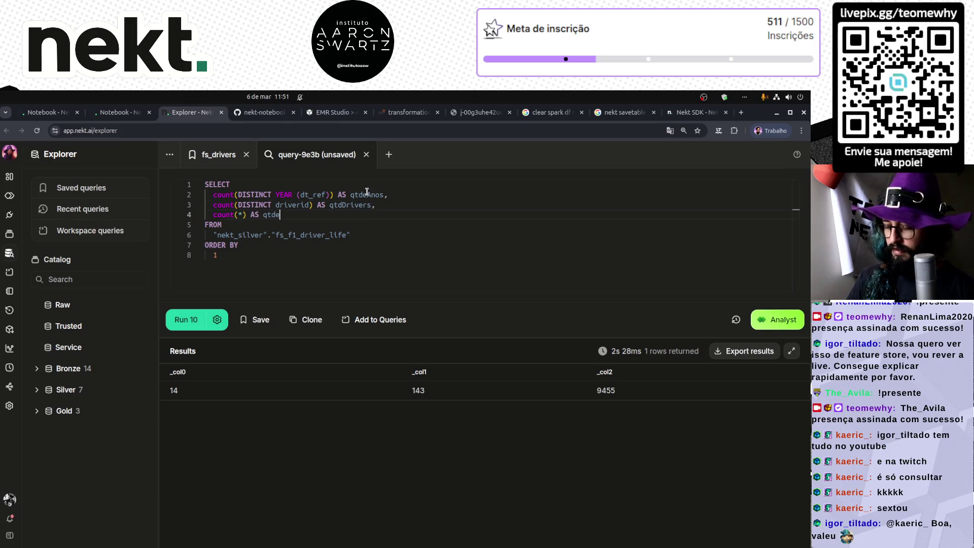
pyautogui.write('LLinhas')
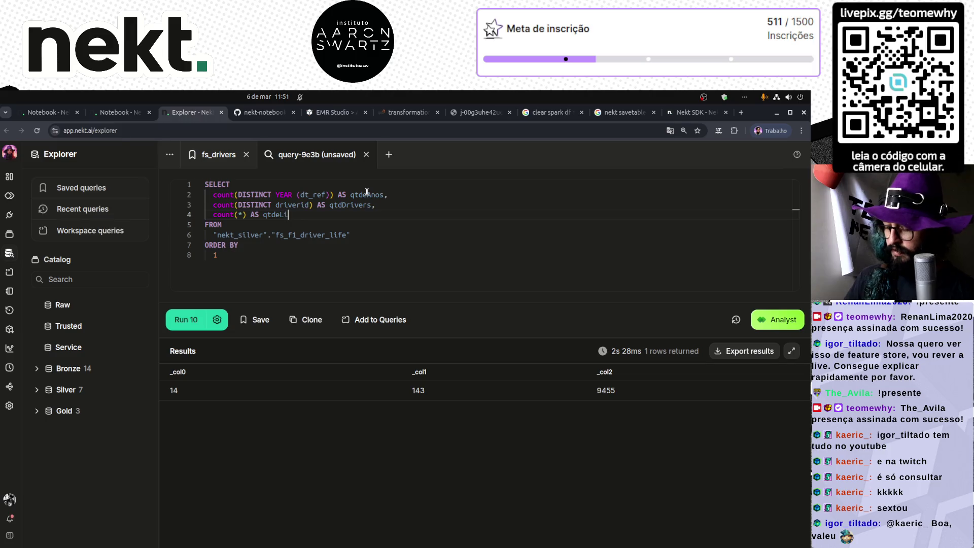
pyautogui.hotkey('ctrl', 'Return')
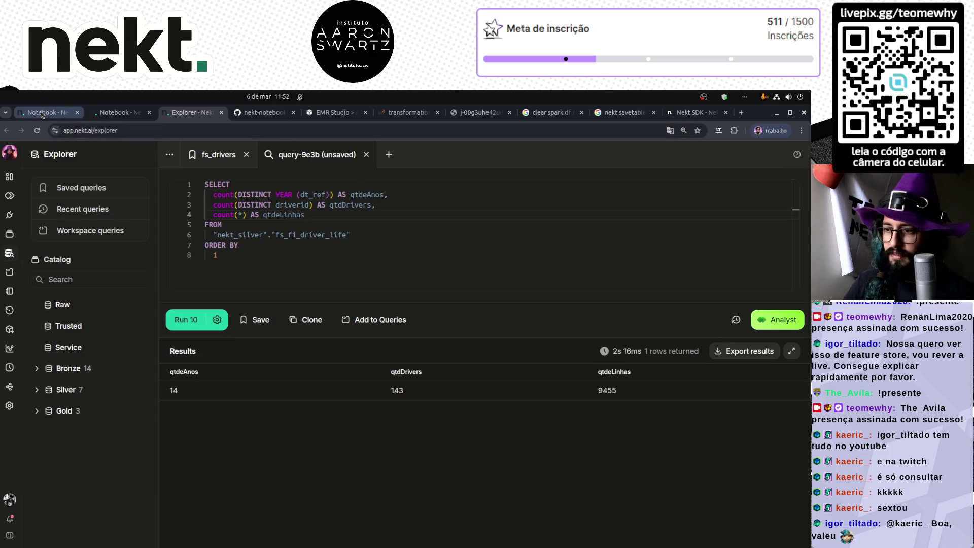
pyautogui.click(105, 112)
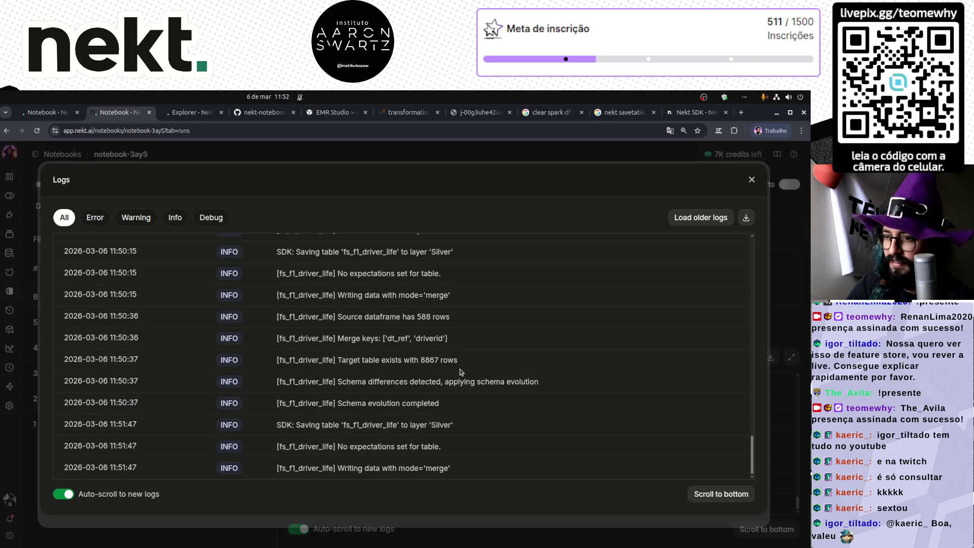
# - Review the Silver totals (14 years, 143 drivers, 9455 rows), then view Spark executors showing new executor 4
pyautogui.scroll(2, 416, 367)
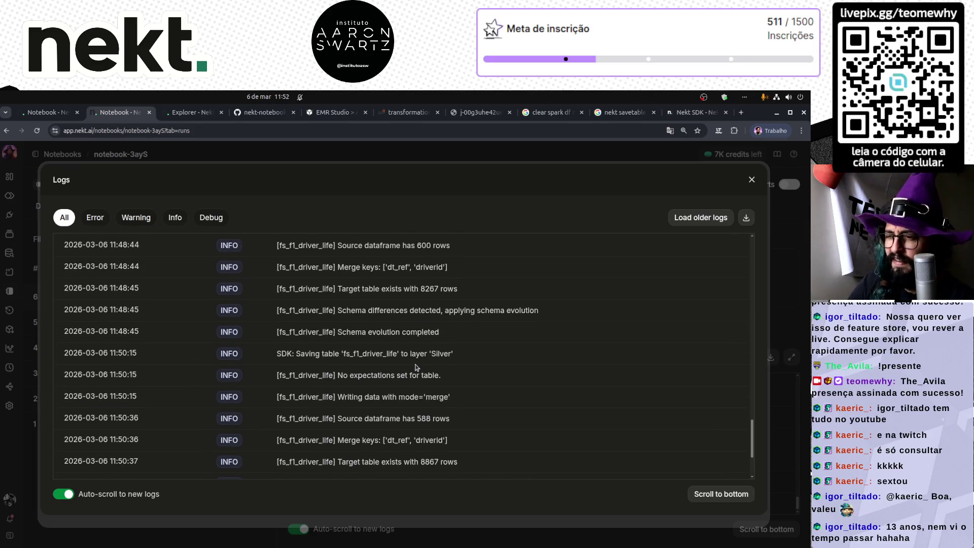
pyautogui.scroll(-2, 417, 367)
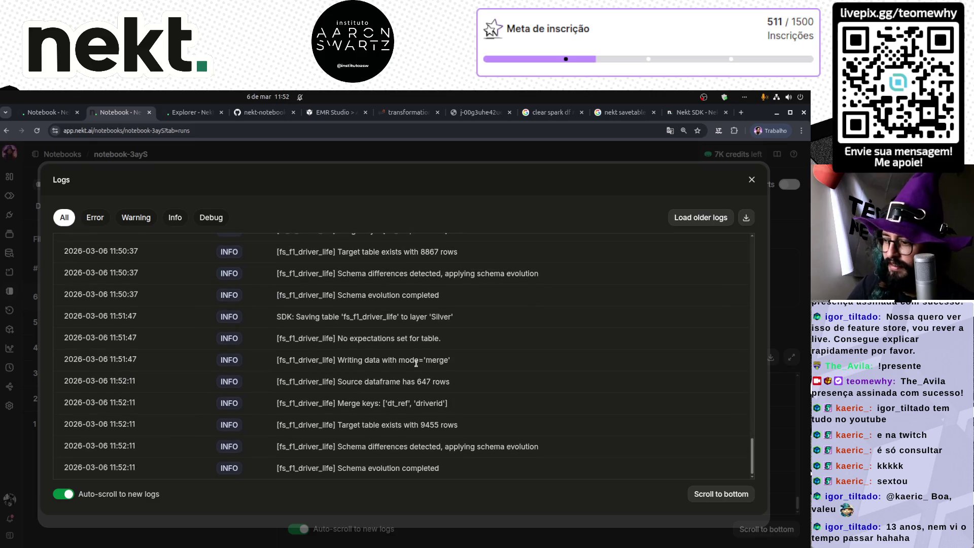
pyautogui.click(192, 112)
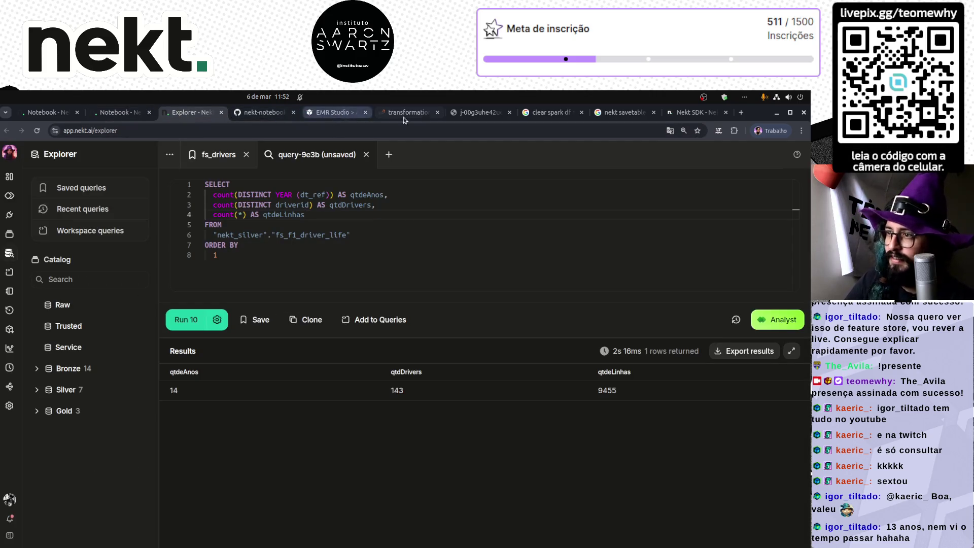
pyautogui.click(409, 114)
pyautogui.scroll(-1, 131, 352)
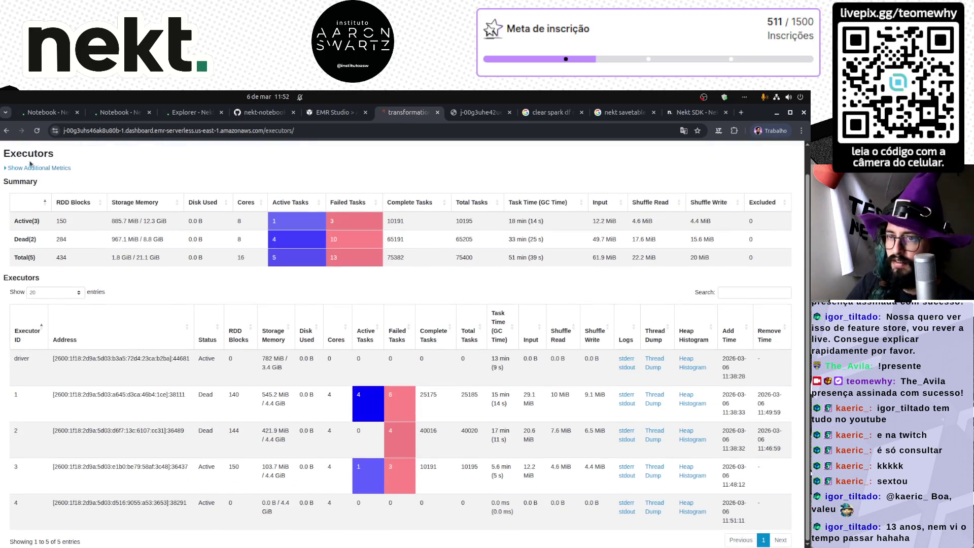
# - Reload the executors page for updated task counts, then reopen the Nekt run logs showing a 647-row source
pyautogui.click(38, 132)
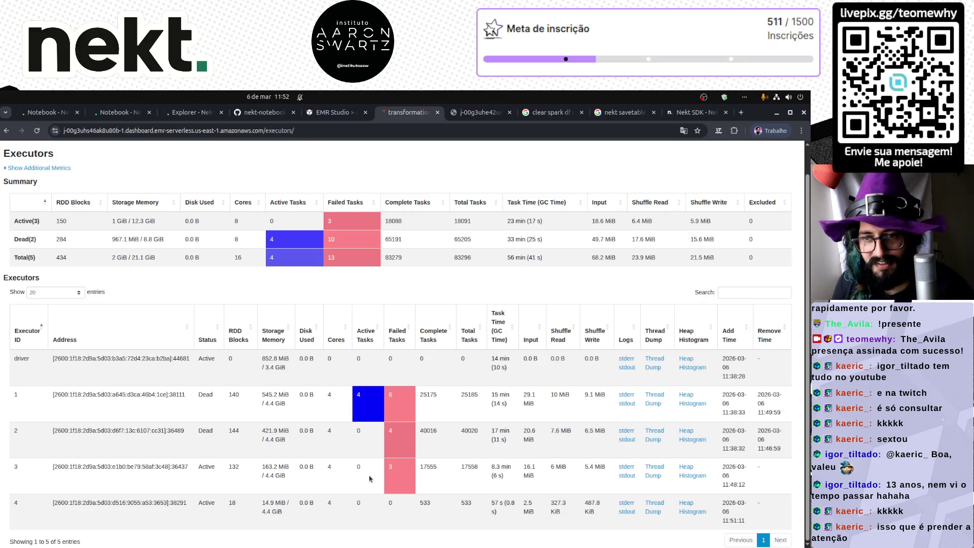
pyautogui.click(40, 117)
pyautogui.click(129, 113)
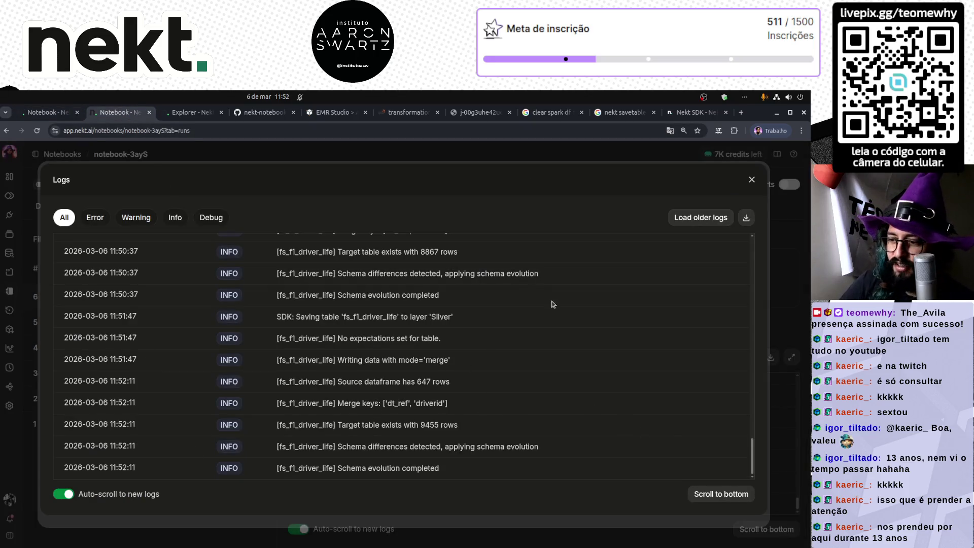
# - Close the Logs modal and open run #6 with its logs expanded to full view
pyautogui.click(752, 180)
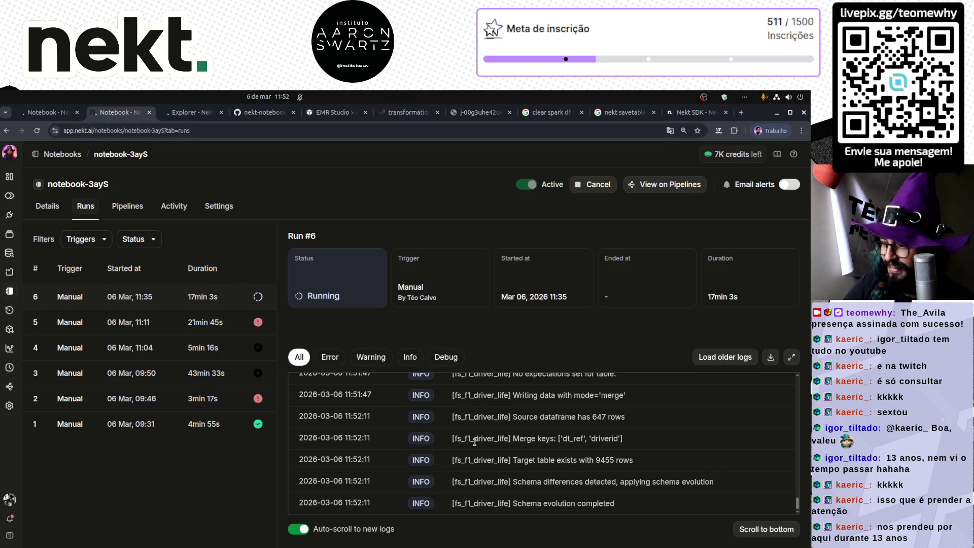
pyautogui.click(147, 299)
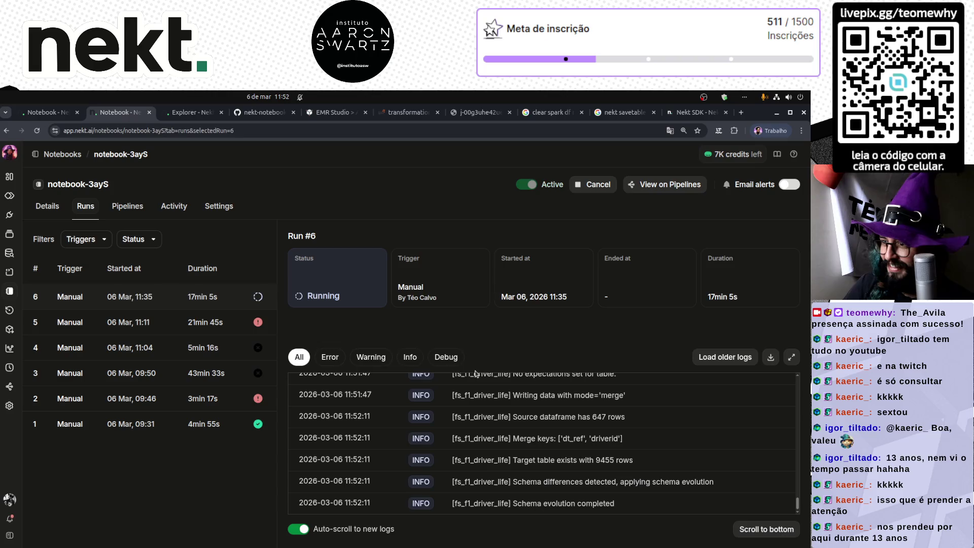
pyautogui.click(792, 358)
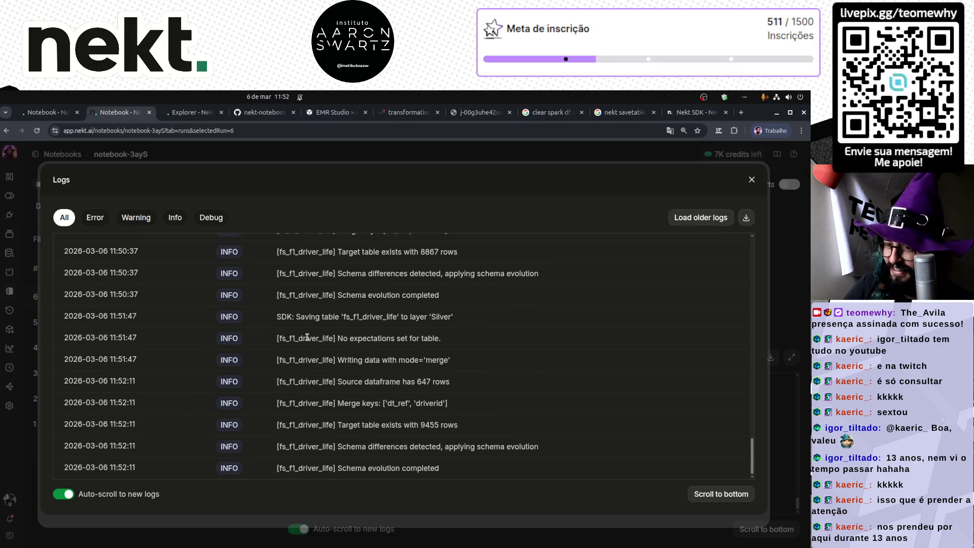
# - Re-run the Silver count query in Explorer, still 14 years, 143 drivers, 9455 rows
pyautogui.hotkey('ctrl', 'Tab')
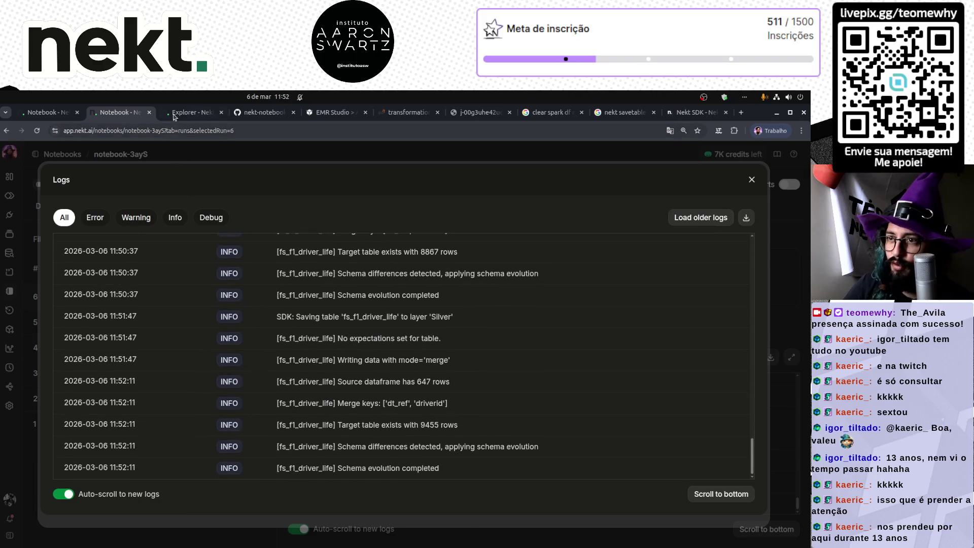
pyautogui.click(191, 322)
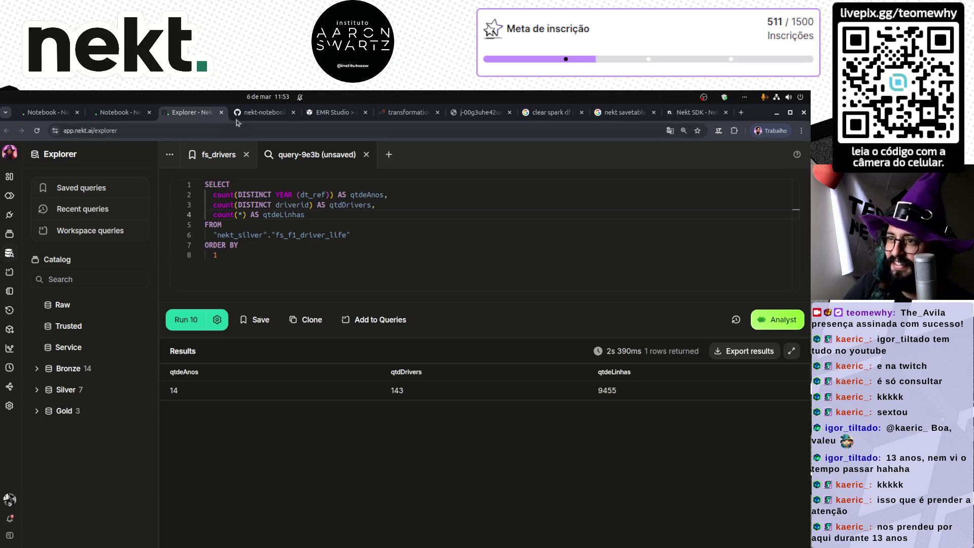
pyautogui.click(332, 113)
# - Glance at executors and logs, then re-run the count query: 15 years, 147 drivers, 10102 rows
pyautogui.hotkey('ctrl', 'Tab')
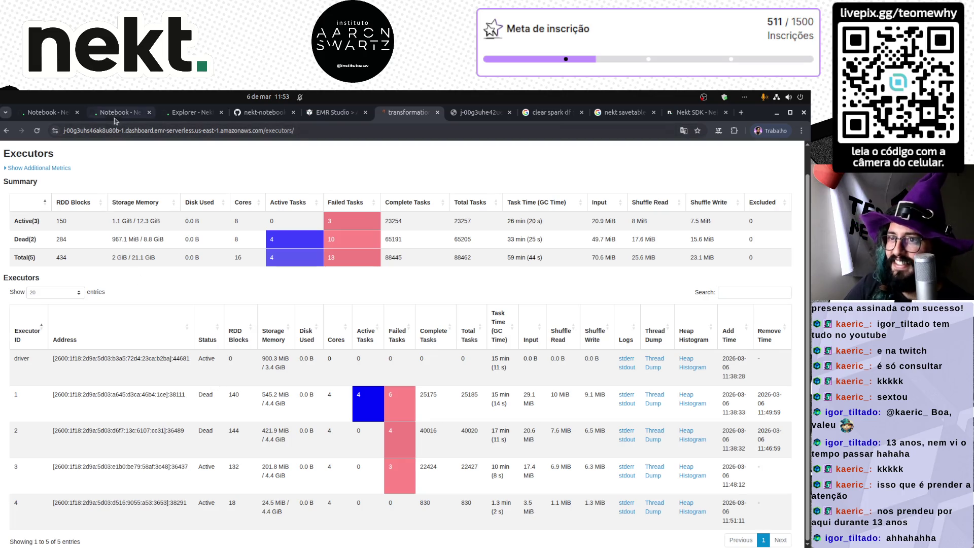
pyautogui.click(127, 118)
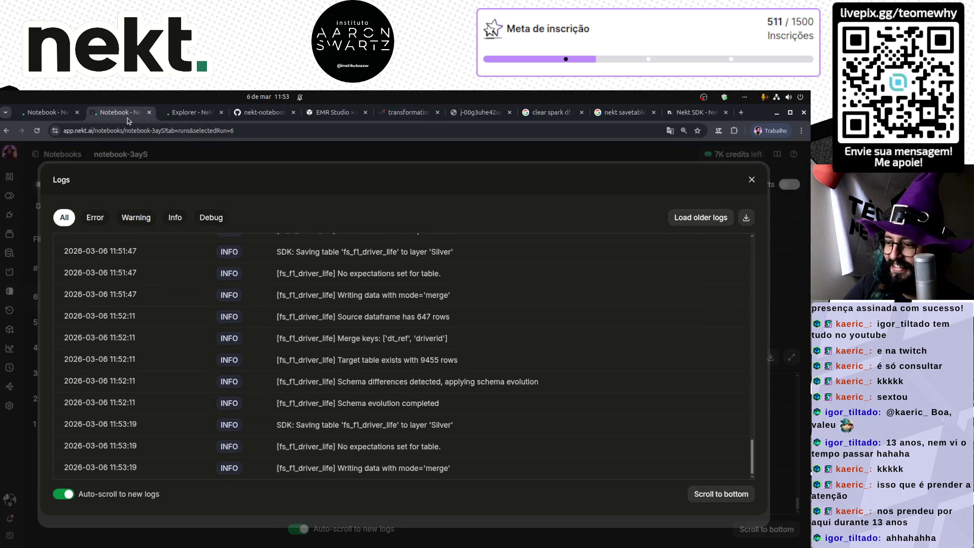
pyautogui.hotkey('ctrl', 'Tab')
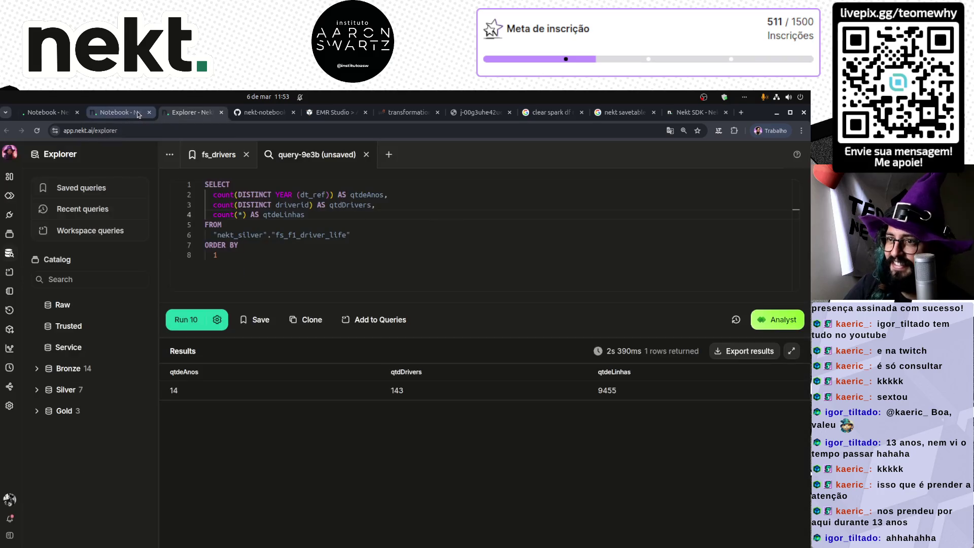
pyautogui.click(178, 325)
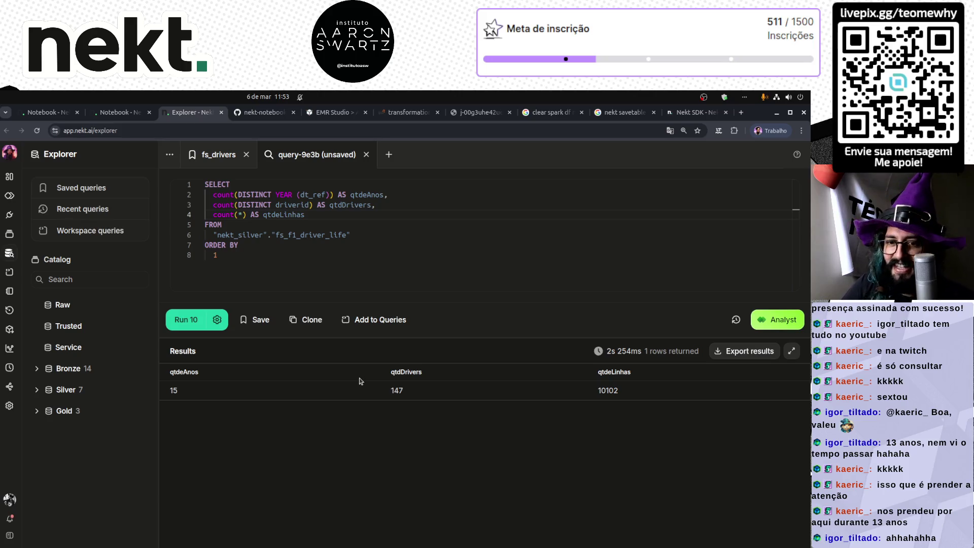
pyautogui.click(135, 117)
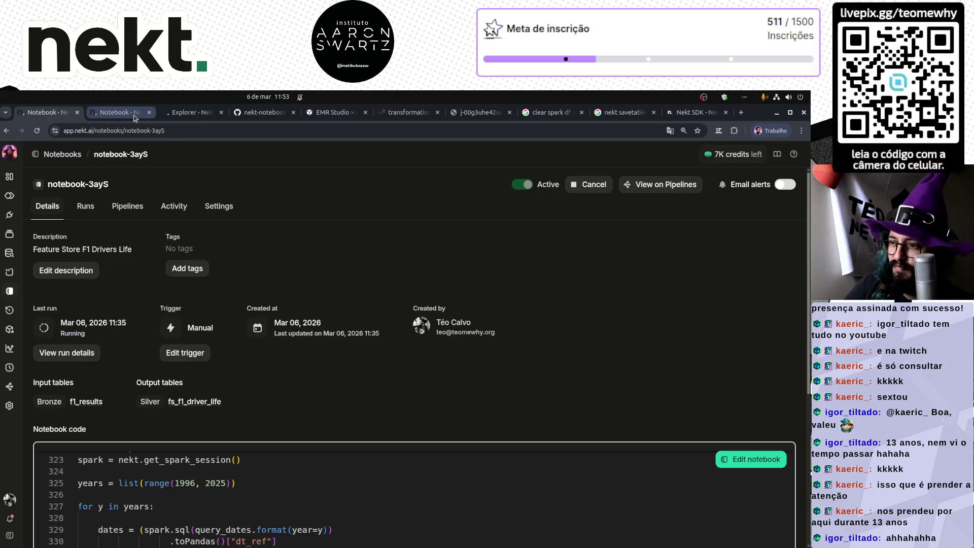
# - Read the run logs showing 721 source rows merging into 10102 rows, then return to Spark executors
pyautogui.hotkey('ctrl', 'Tab')
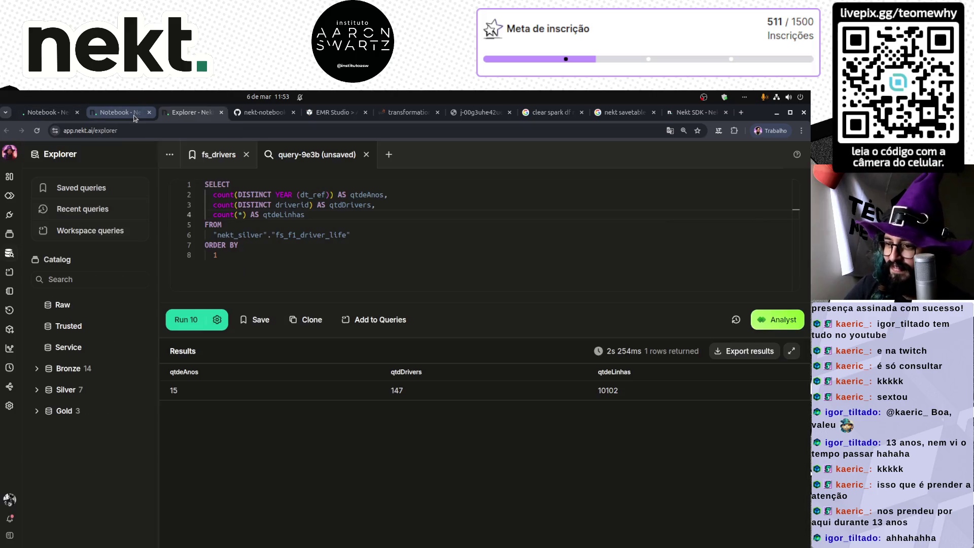
pyautogui.click(135, 116)
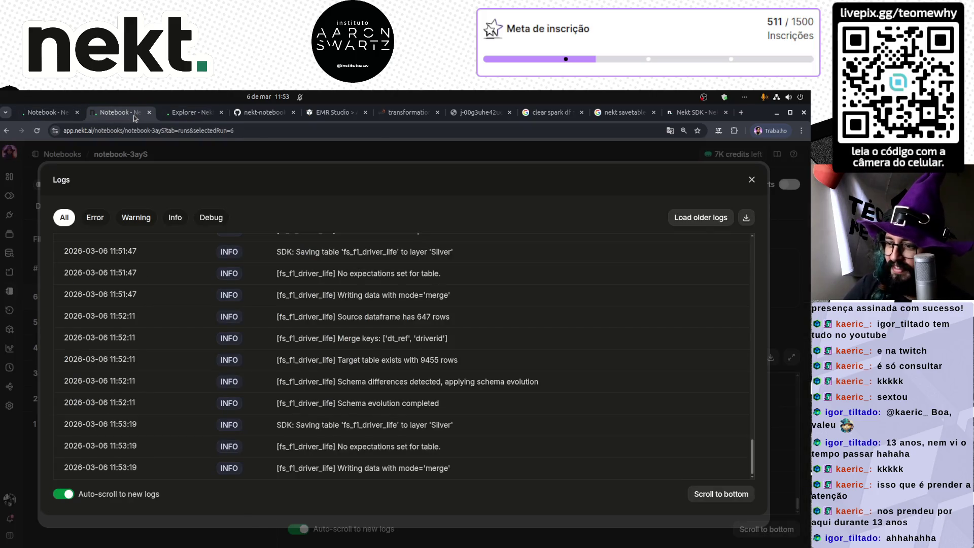
pyautogui.hotkey('ctrl', 'shift', 'Tab')
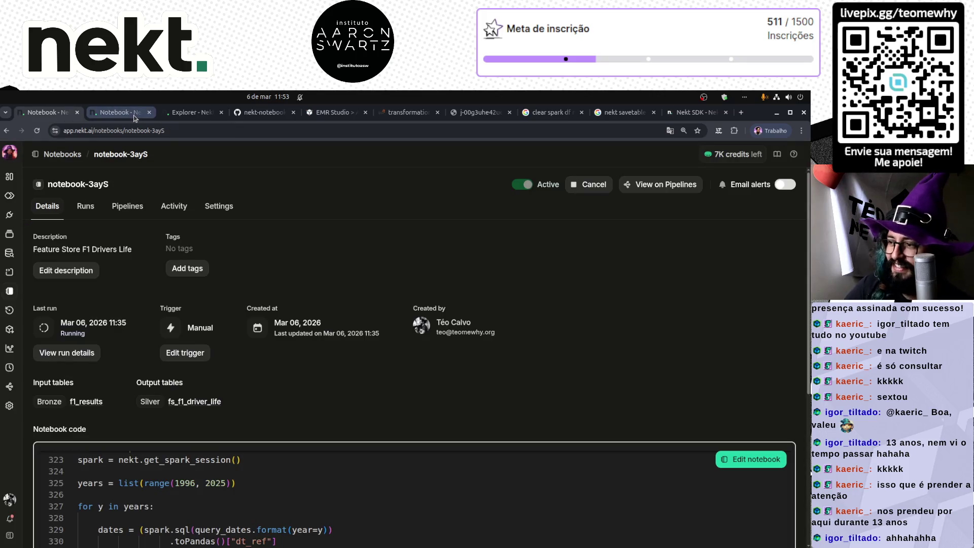
pyautogui.click(135, 116)
pyautogui.hotkey('ctrl', 'Tab')
pyautogui.click(135, 116)
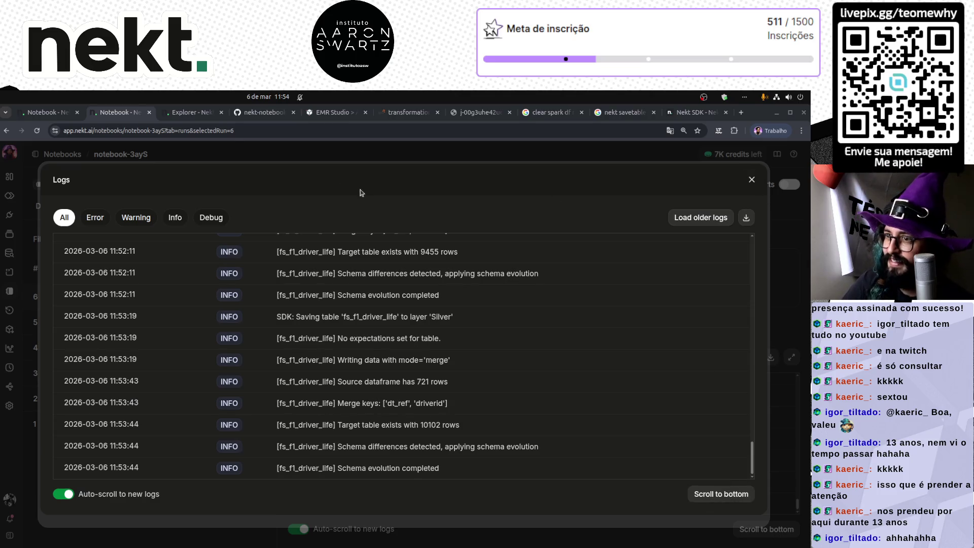
pyautogui.click(476, 113)
pyautogui.hotkey('ctrl', 'shift', 'Tab')
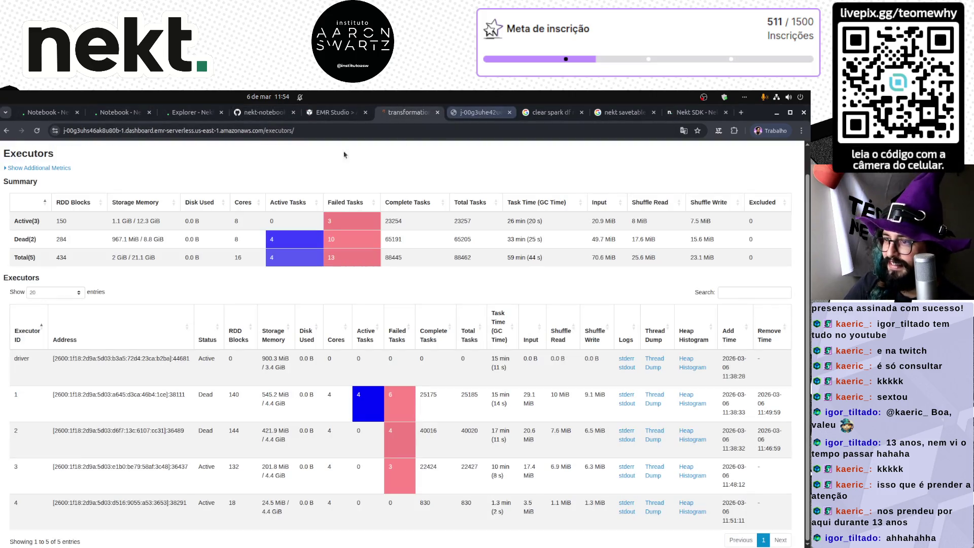
# - Reload the Spark executors overview, now at 98751 completed tasks, and return to the Nekt run logs
pyautogui.click(39, 133)
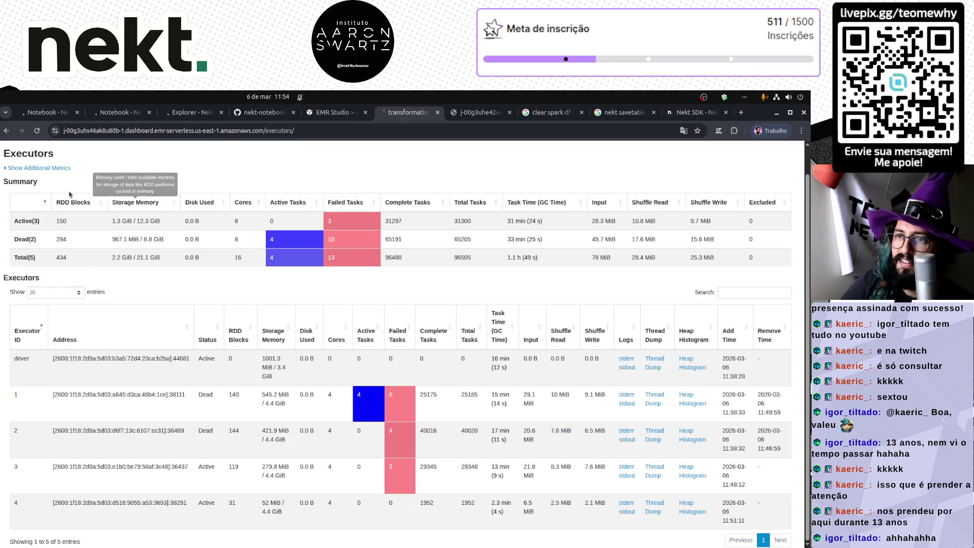
pyautogui.click(39, 131)
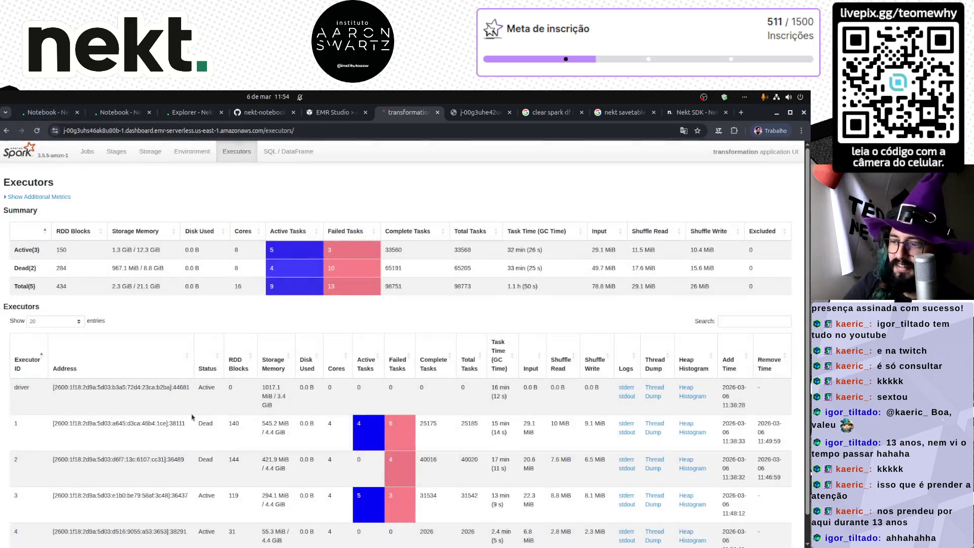
pyautogui.scroll(-1, 192, 416)
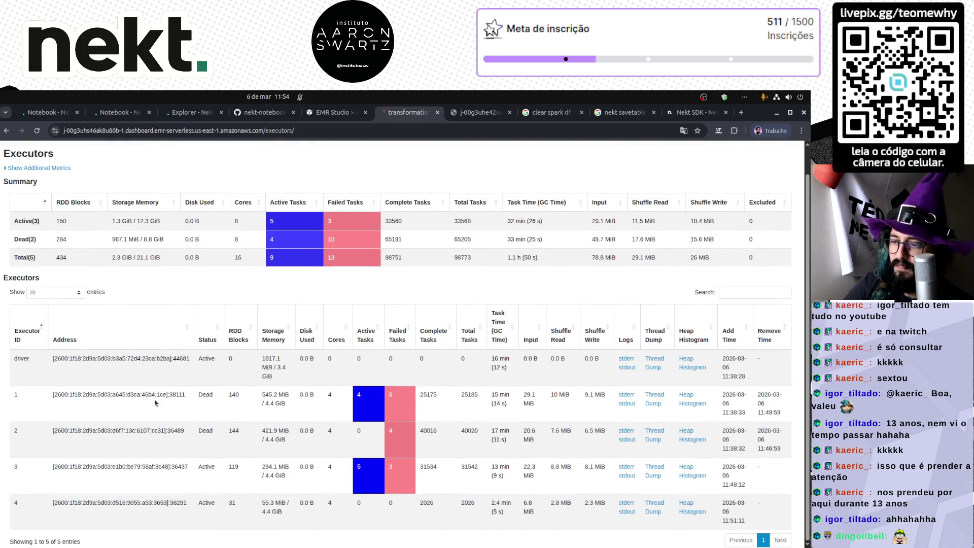
pyautogui.click(62, 111)
pyautogui.click(99, 112)
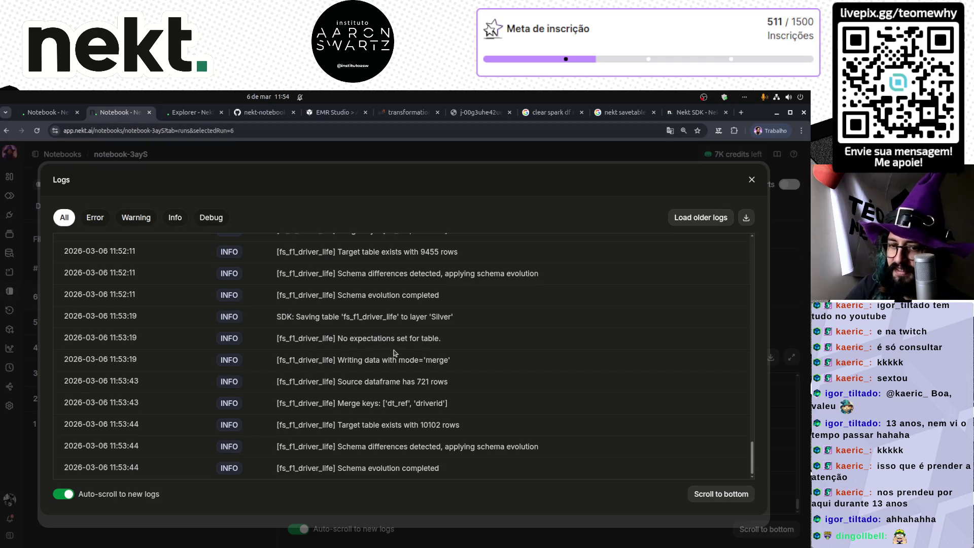
# - Re-run the Explorer count query on fs_f1_driver_life: 16 years, 153 drivers, 10823 rows; recheck the run logs
pyautogui.click(196, 112)
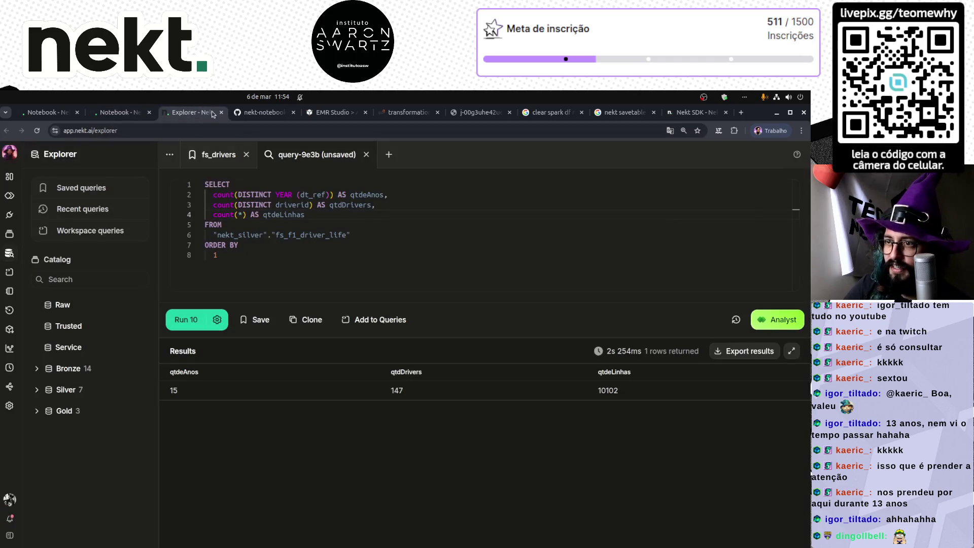
pyautogui.click(188, 317)
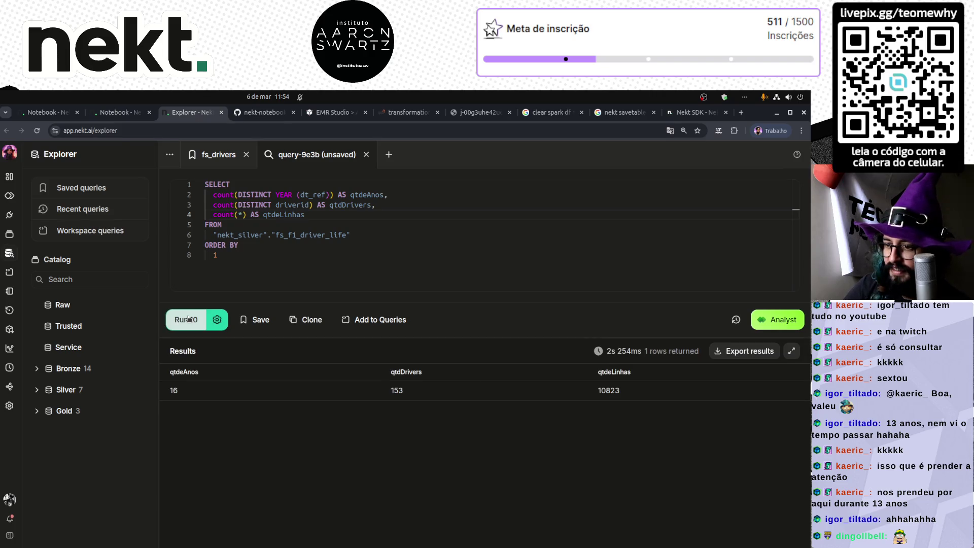
pyautogui.click(106, 110)
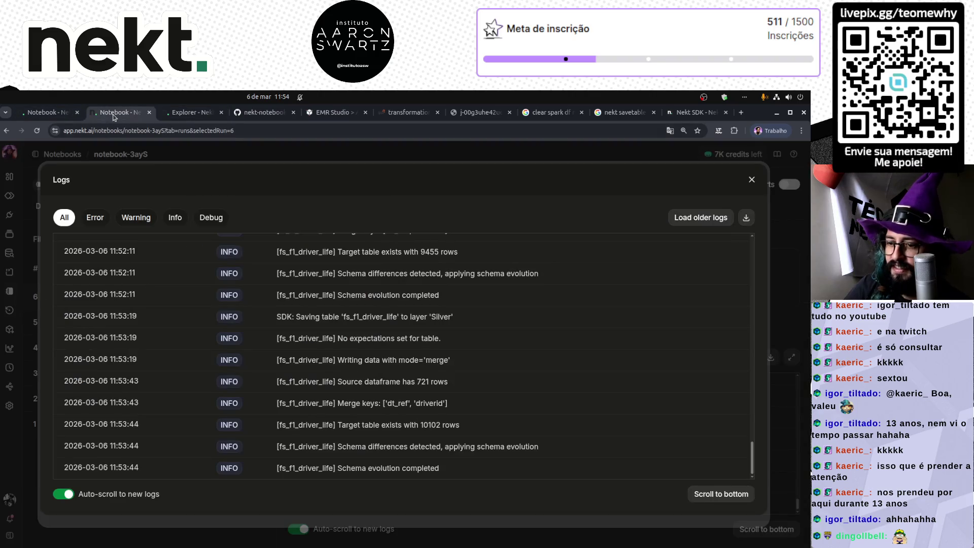
pyautogui.hotkey('ctrl', 'Tab')
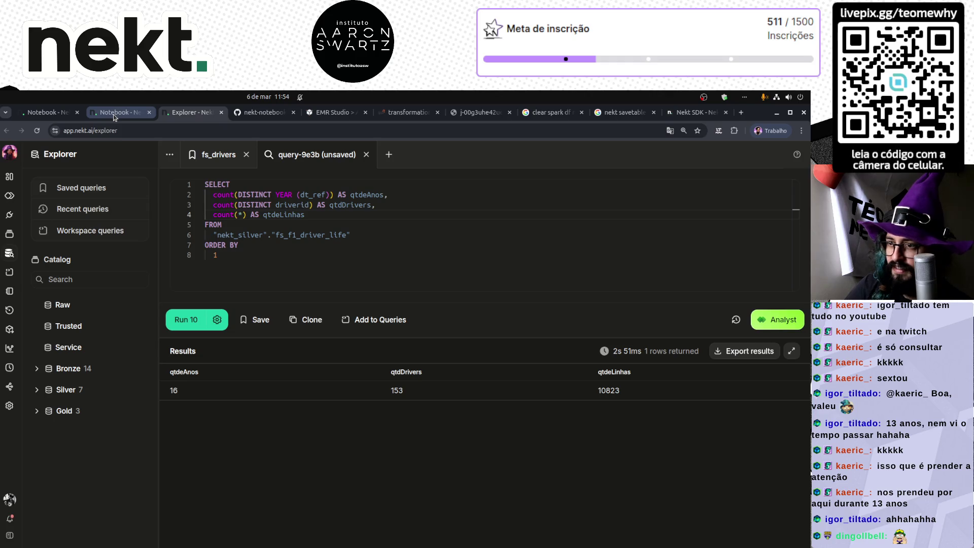
pyautogui.click(328, 257)
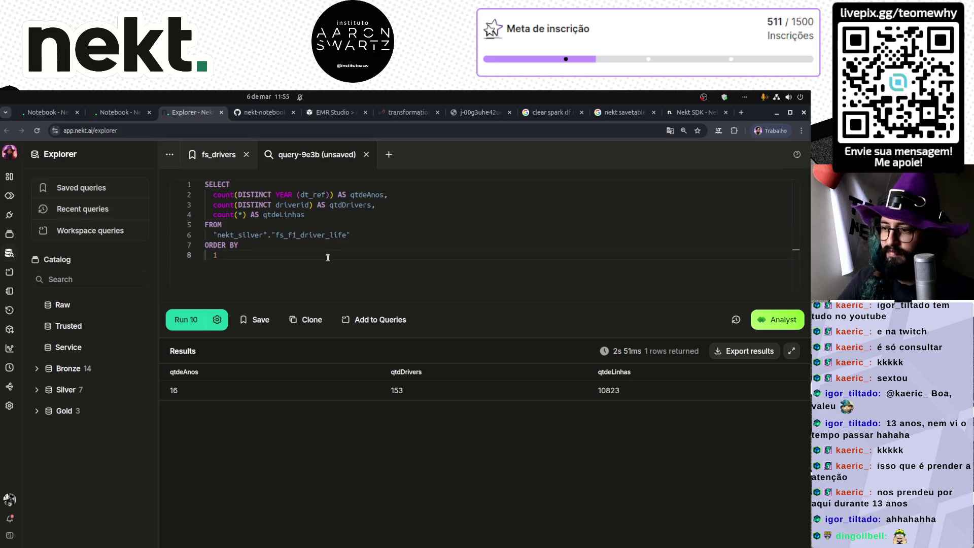
pyautogui.click(124, 112)
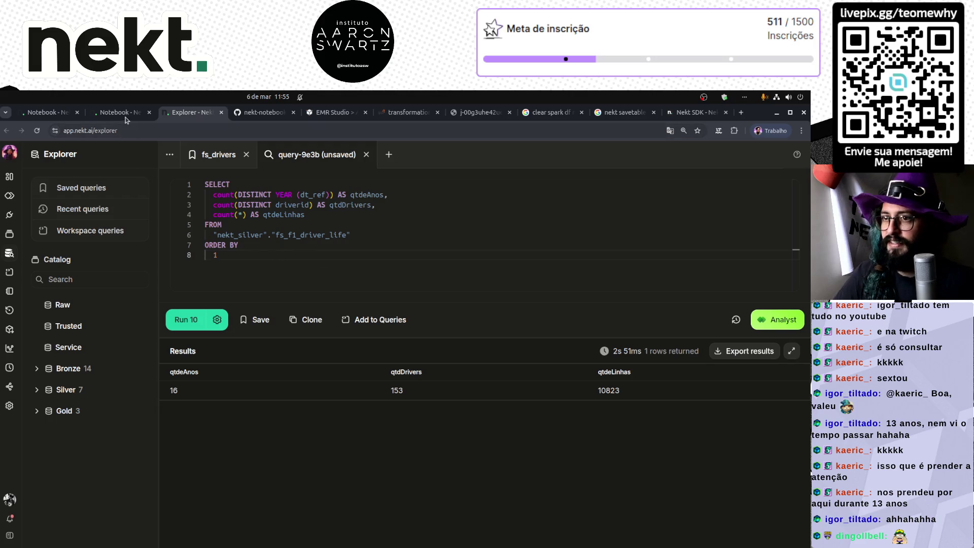